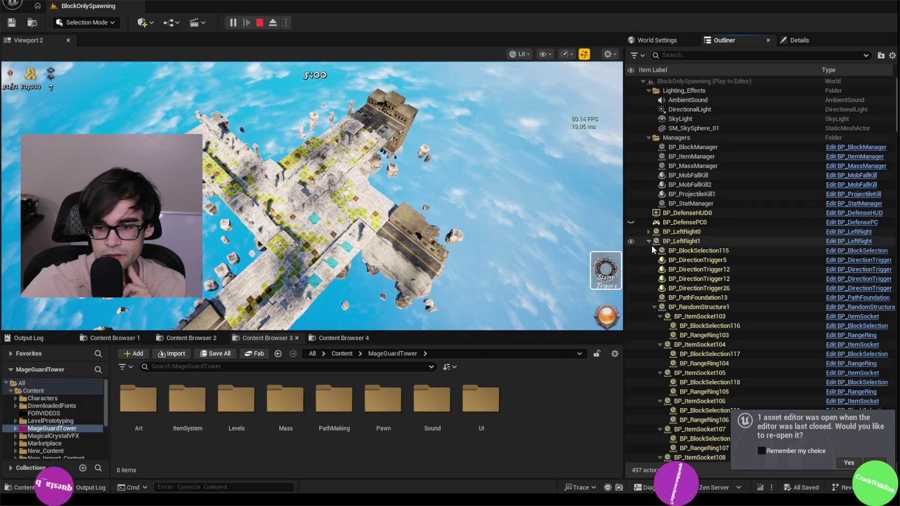
# - Collapse BP_LeftRight0/1, BP_LeftStraight and BP_NewBlock12-13 in the Outliner, select BP_MageMassSpawner16, and look around in-game
pyautogui.click(651, 241)
pyautogui.click(649, 250)
pyautogui.click(648, 260)
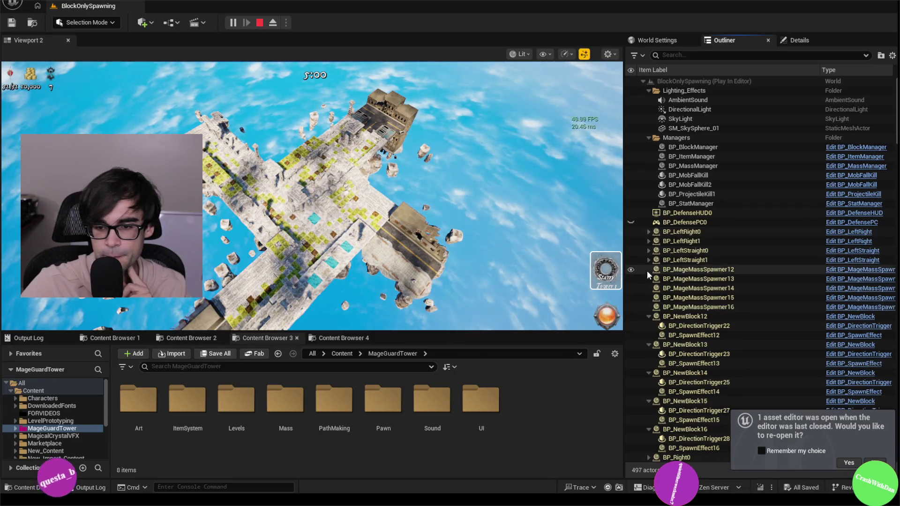
pyautogui.click(648, 317)
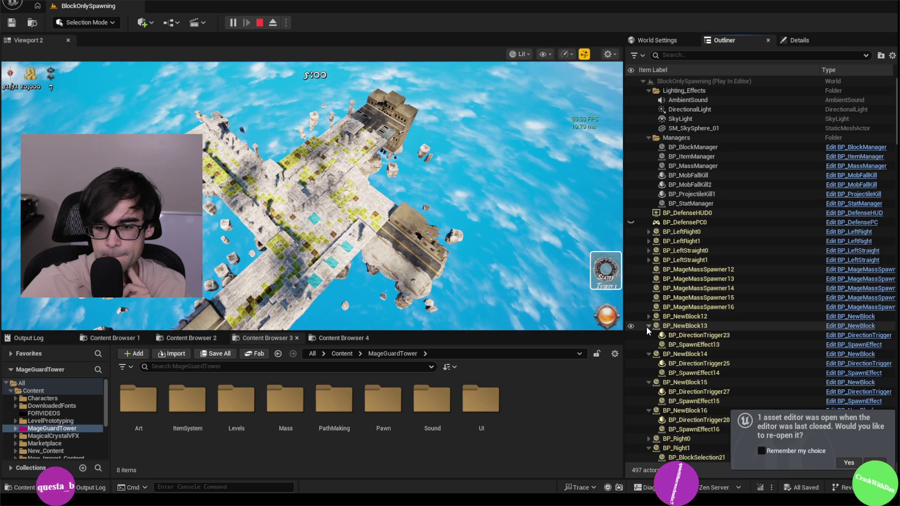
pyautogui.click(646, 326)
pyautogui.click(705, 308)
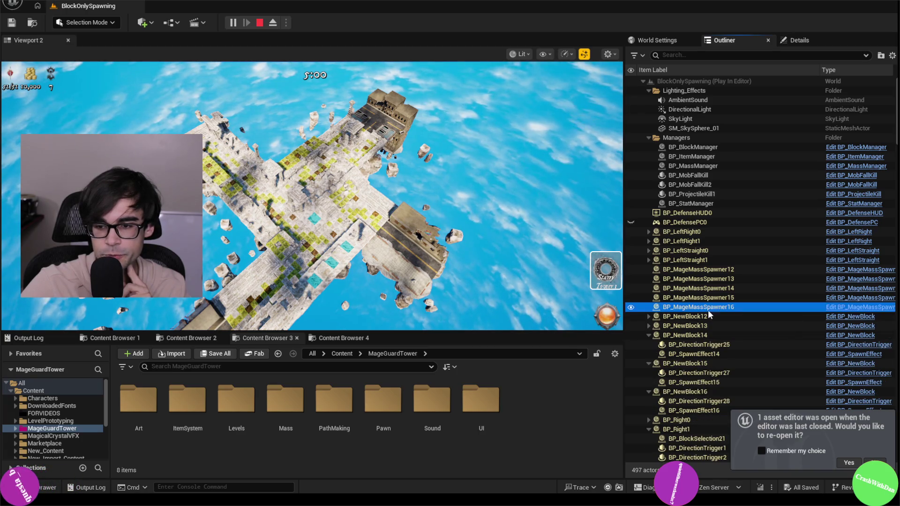
pyautogui.click(328, 196)
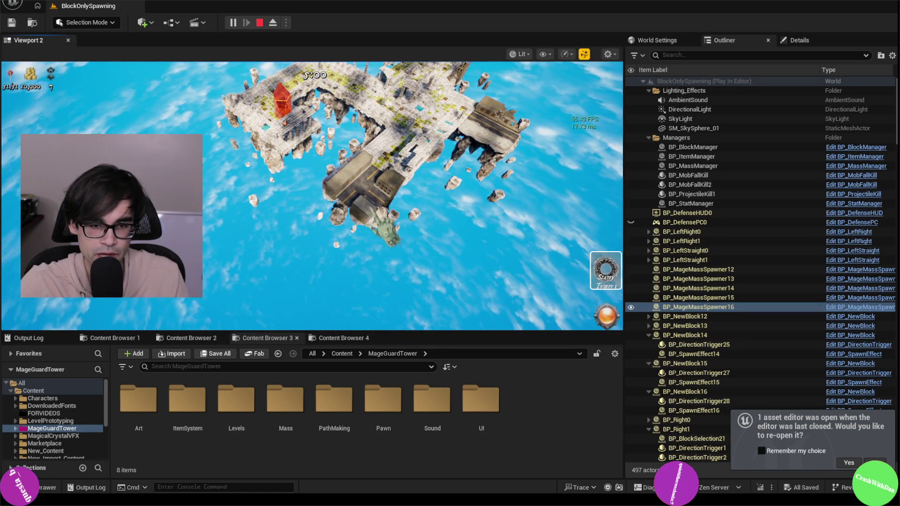
pyautogui.click(536, 188)
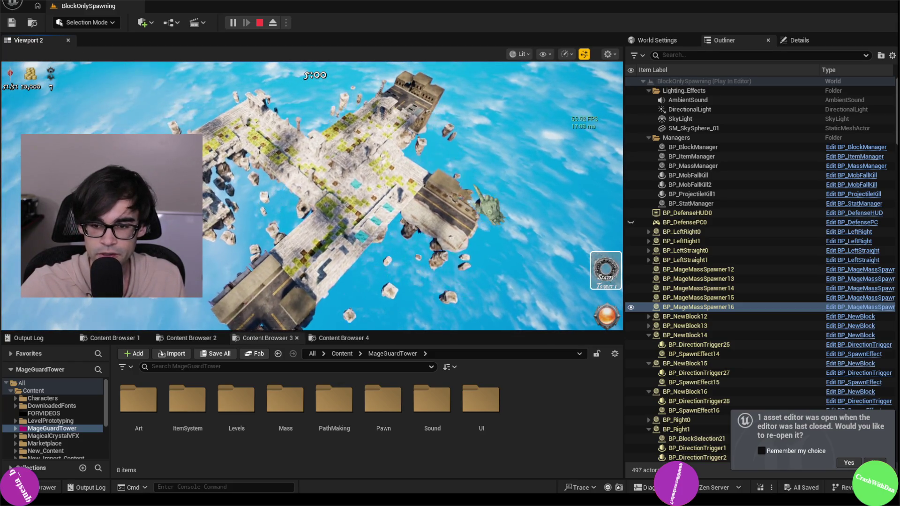
# - Collapse BP_NewBlock14, BP_NewBlock15, BP_NewBlock16 and BP_Right1 in the Outliner, then stop the play session
pyautogui.click(649, 334)
pyautogui.click(649, 344)
pyautogui.click(649, 354)
pyautogui.click(648, 373)
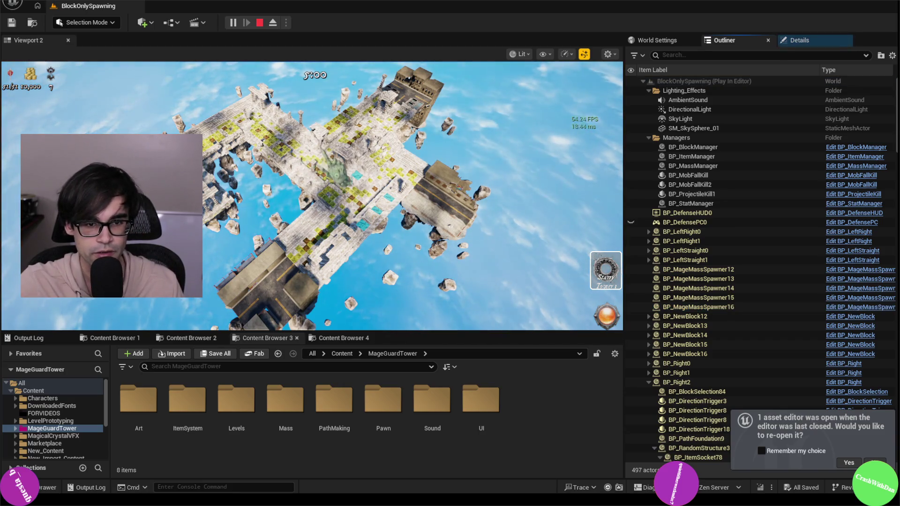
pyautogui.press('Escape')
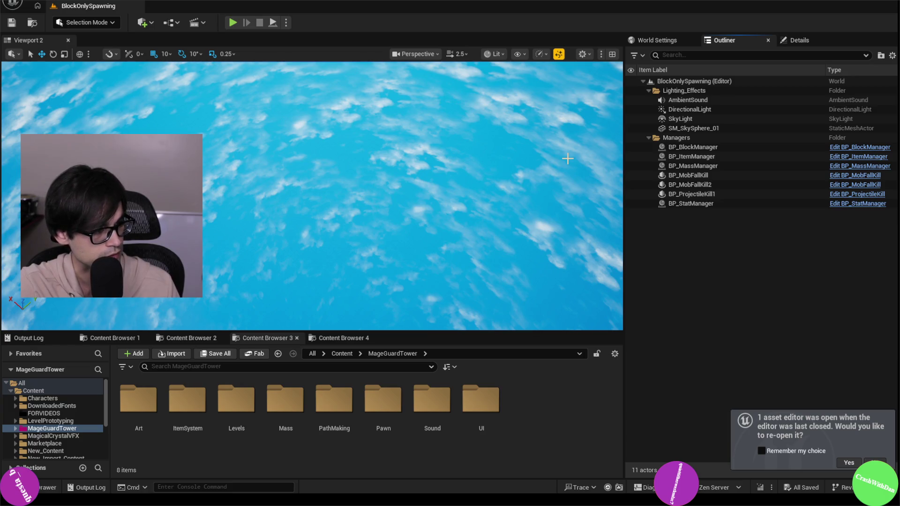
# - Switch to MassManager.cpp in Cursor, then to GitHub Desktop to view the WBP_DefenseInfo.uasset change
pyautogui.hotkey('alt', 'Tab')
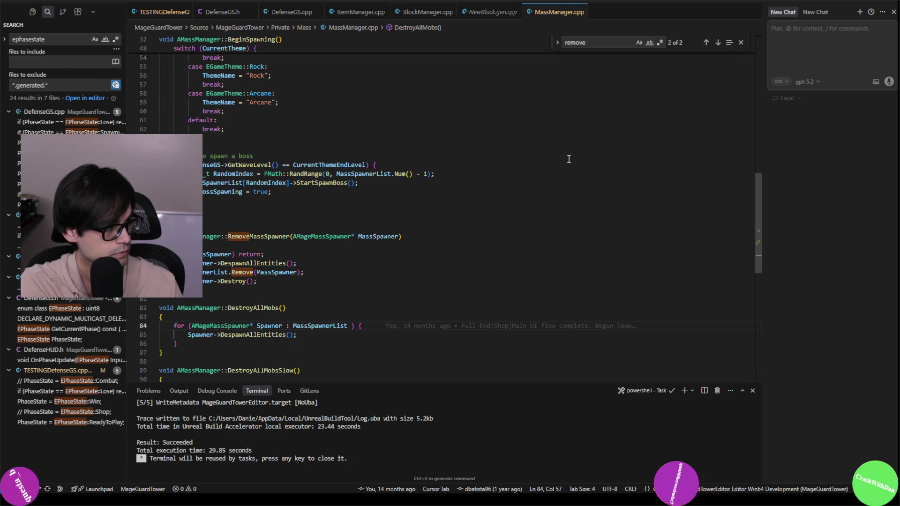
pyautogui.hotkey('alt', 'Tab')
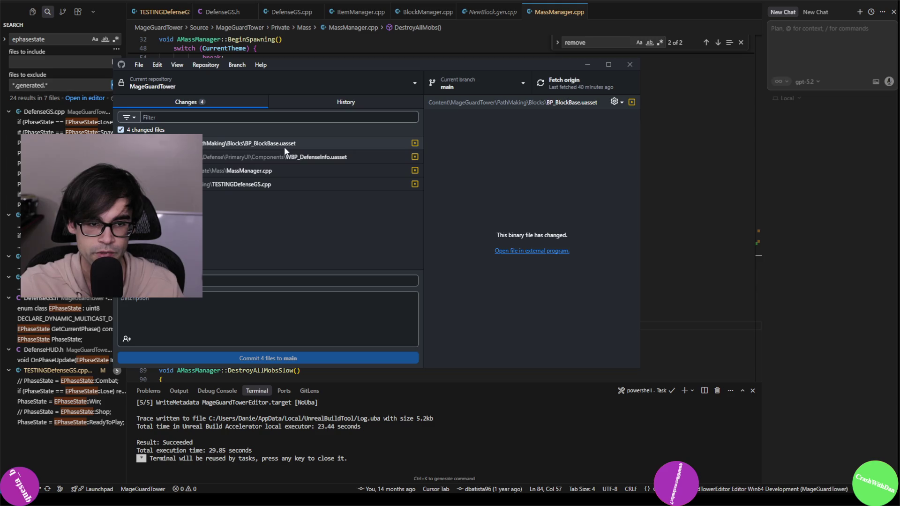
pyautogui.click(328, 159)
# - Review the MassManager.cpp and TESTINGDefenseGS.cpp diffs in a widened GitHub Desktop window
pyautogui.click(370, 172)
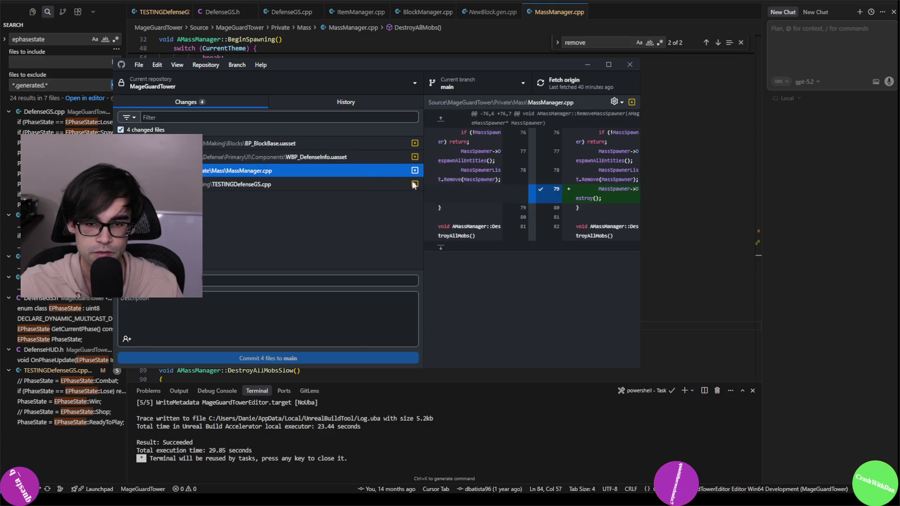
pyautogui.click(344, 185)
pyautogui.moveTo(639, 210); pyautogui.dragTo(836, 229)
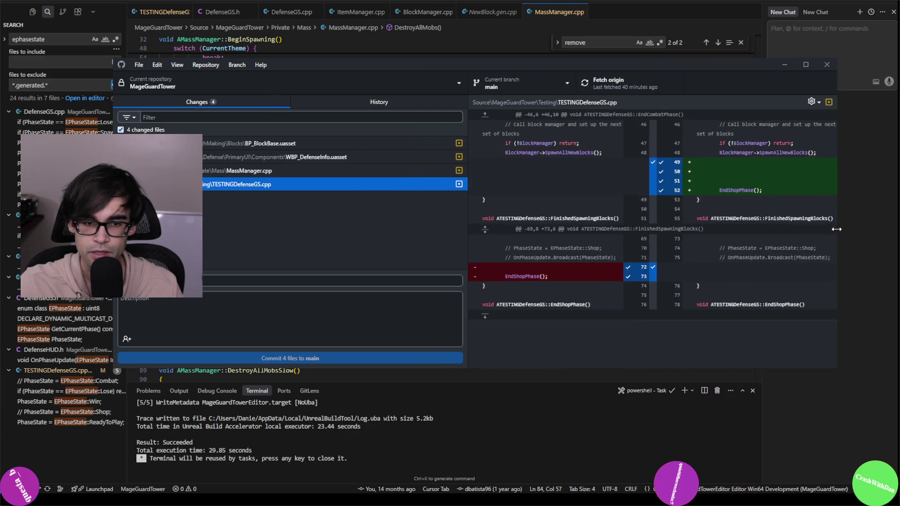
# - Write a commit summary, commit the 4 files to main, push to origin, and close GitHub Desktop
pyautogui.click(377, 282)
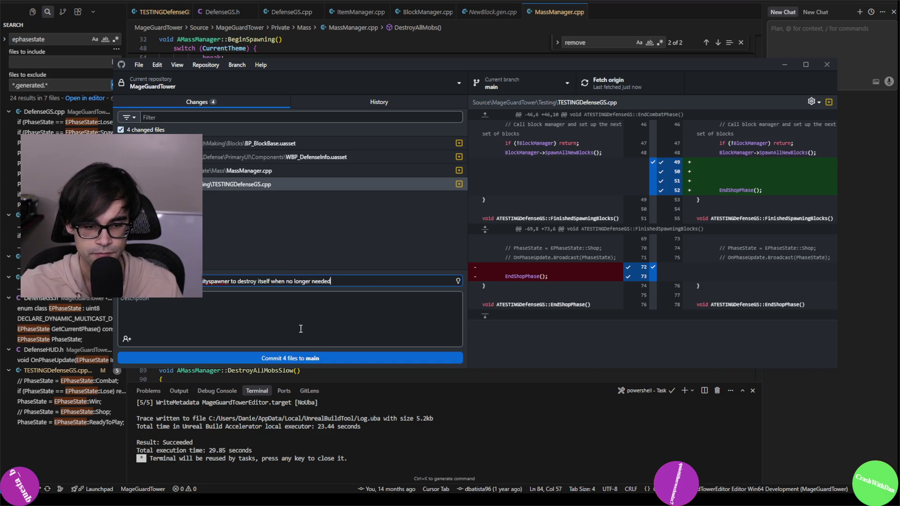
pyautogui.click(326, 358)
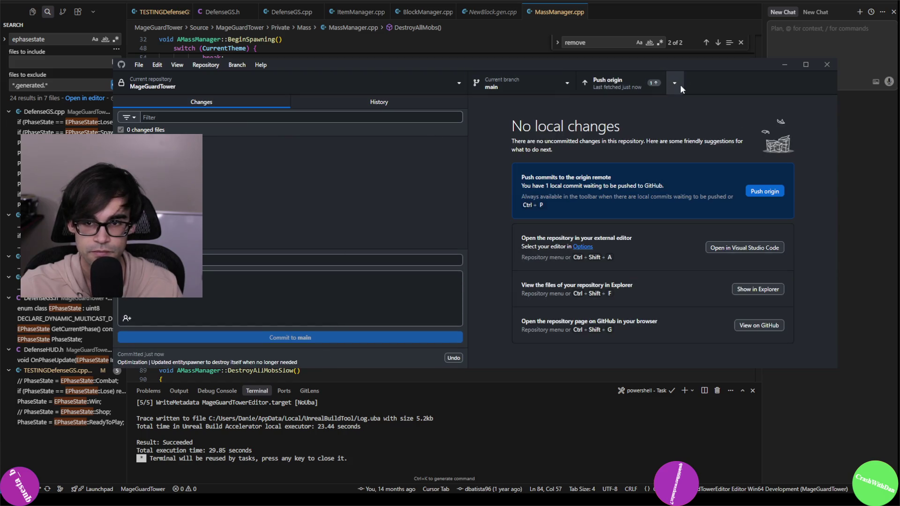
pyautogui.click(623, 80)
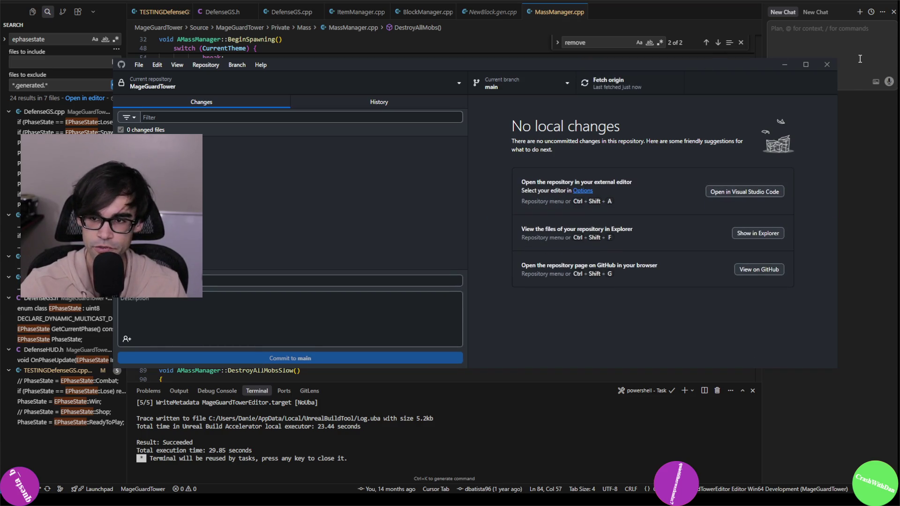
pyautogui.click(827, 65)
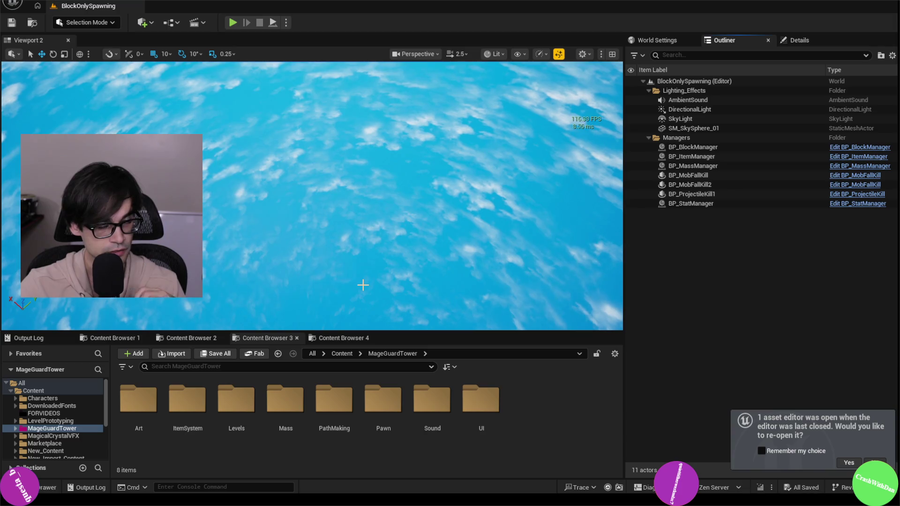
# - Flip through the saved Content Browser folder views back to MageGuardTower, then start playing BlockOnlySpawning
pyautogui.click(208, 338)
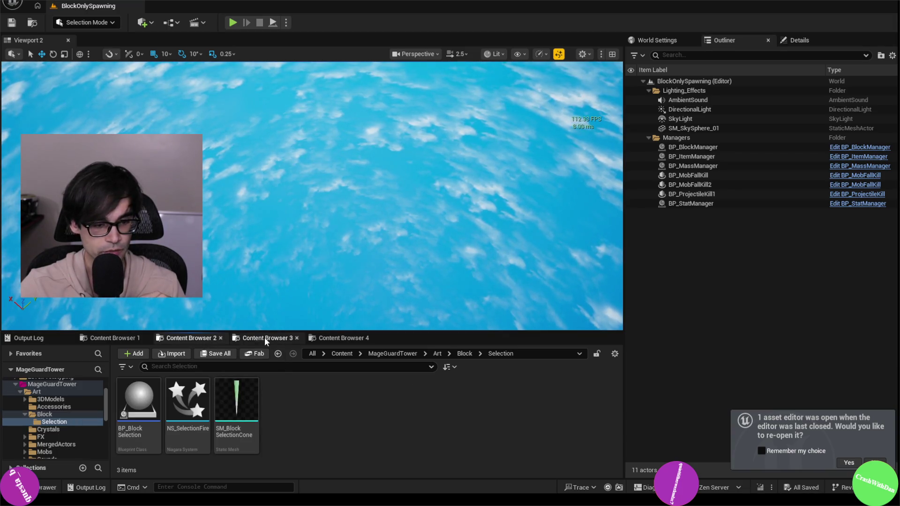
pyautogui.click(264, 337)
pyautogui.click(304, 339)
pyautogui.click(272, 338)
pyautogui.click(197, 339)
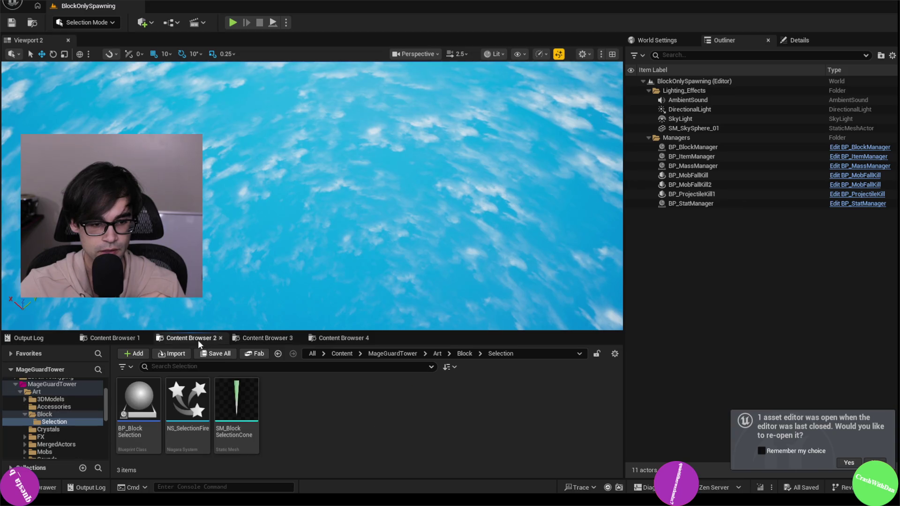
pyautogui.click(117, 337)
pyautogui.click(195, 339)
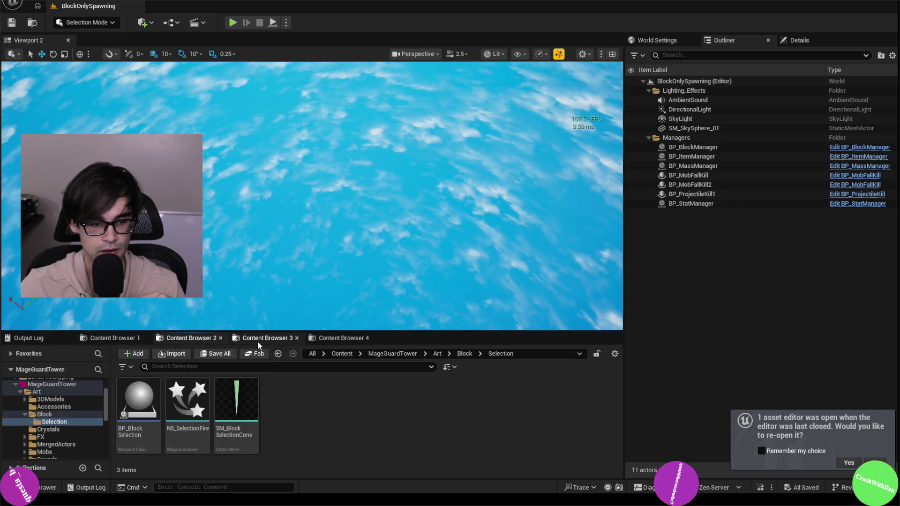
pyautogui.click(257, 340)
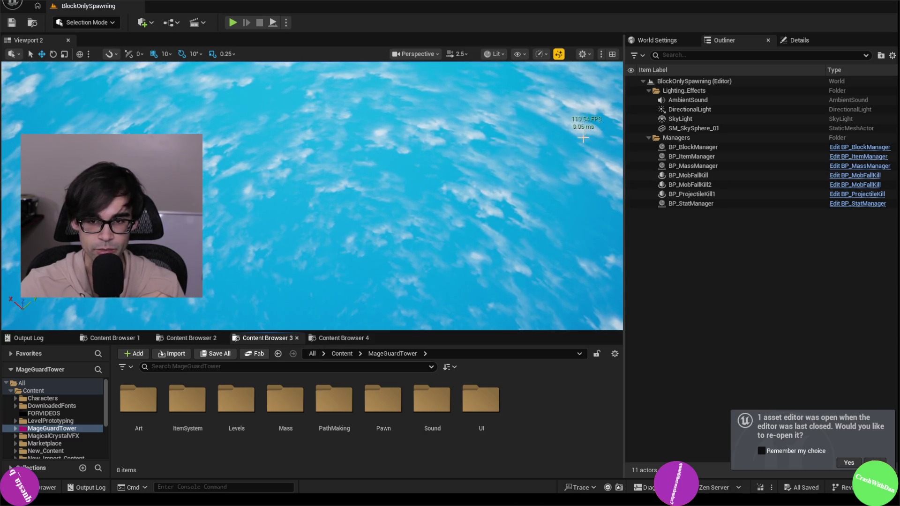
pyautogui.click(232, 23)
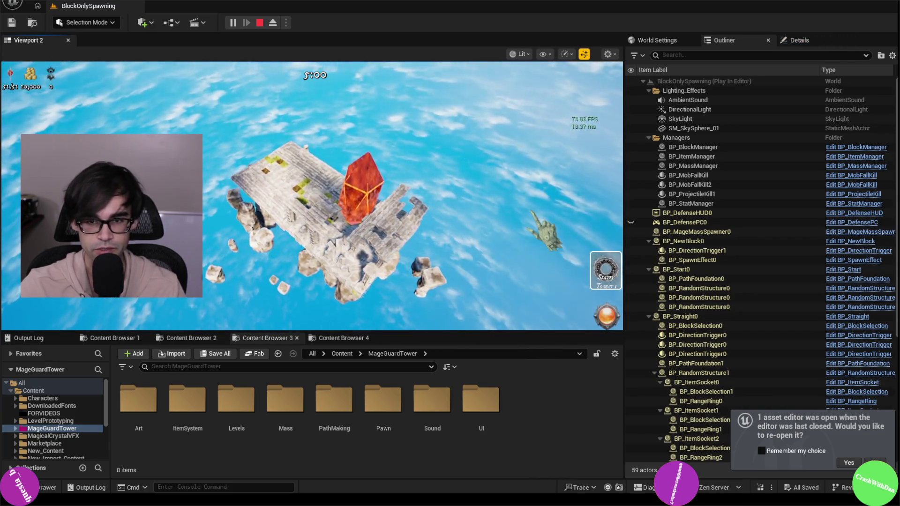
# - Stop the play session and cycle the Content Browser views back to the MageGuardTower folders
pyautogui.press('Escape')
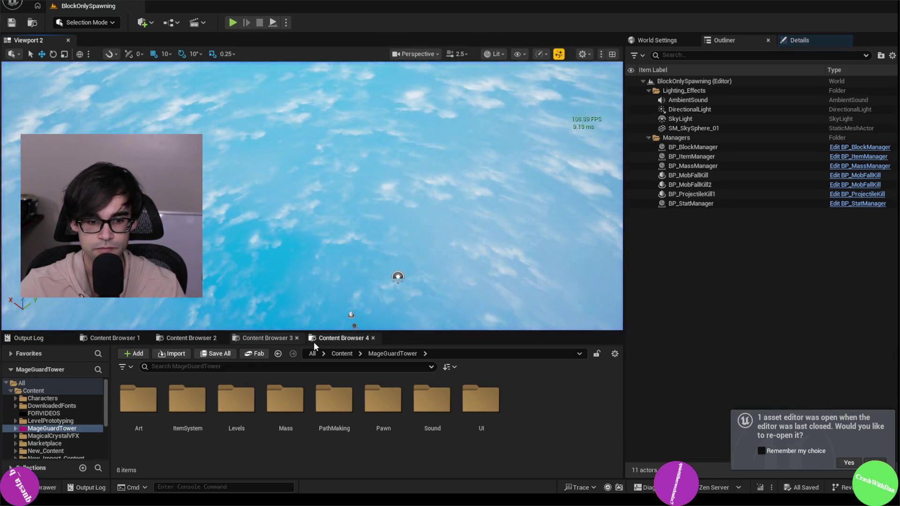
pyautogui.click(337, 337)
pyautogui.click(181, 339)
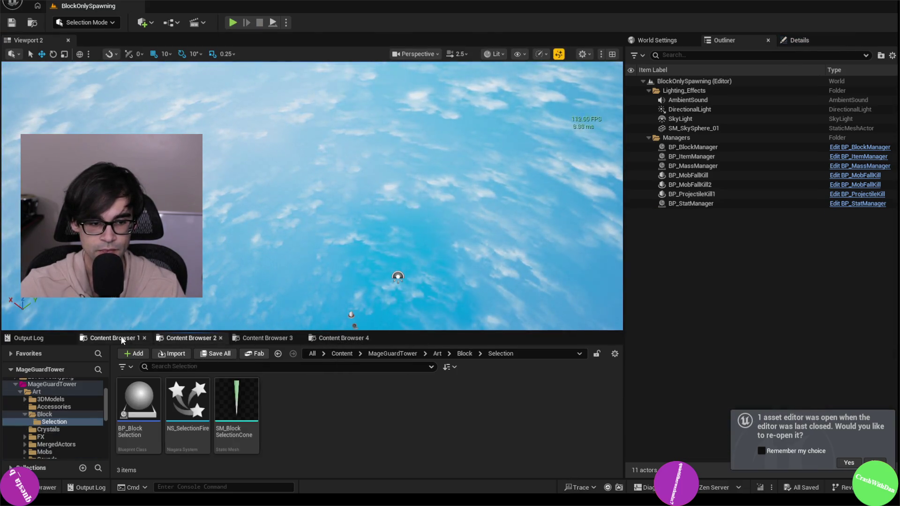
pyautogui.click(112, 337)
pyautogui.click(175, 338)
pyautogui.click(267, 338)
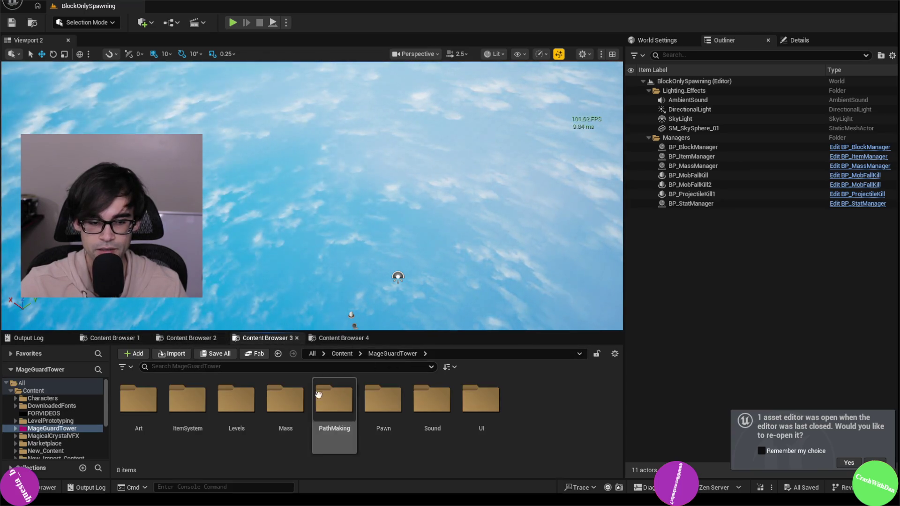
# - Navigate into PathMaking > Blocks and open the BP_End blueprint
pyautogui.doubleClick(331, 410)
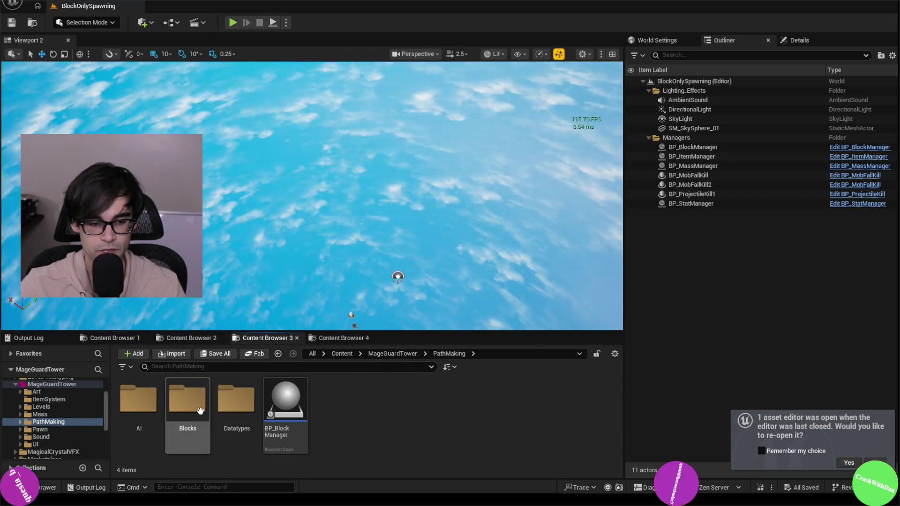
pyautogui.doubleClick(187, 400)
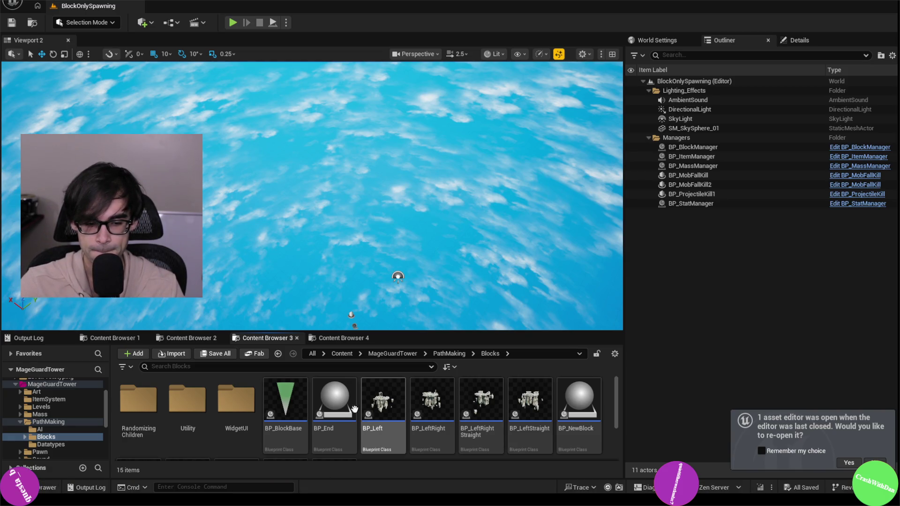
pyautogui.doubleClick(335, 404)
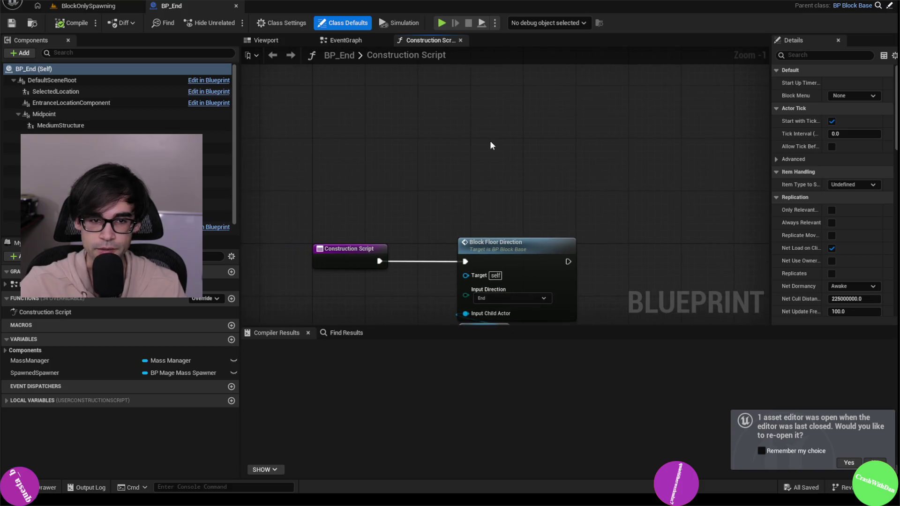
# - Inspect BP_End's Midpoint and Forward components, then switch to its 3D Viewport preview
pyautogui.click(117, 114)
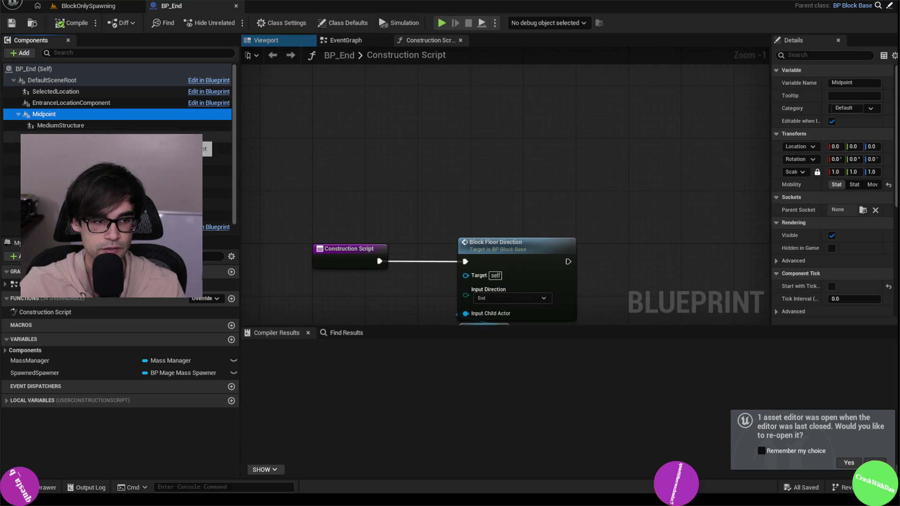
pyautogui.scroll(-1, 117, 98)
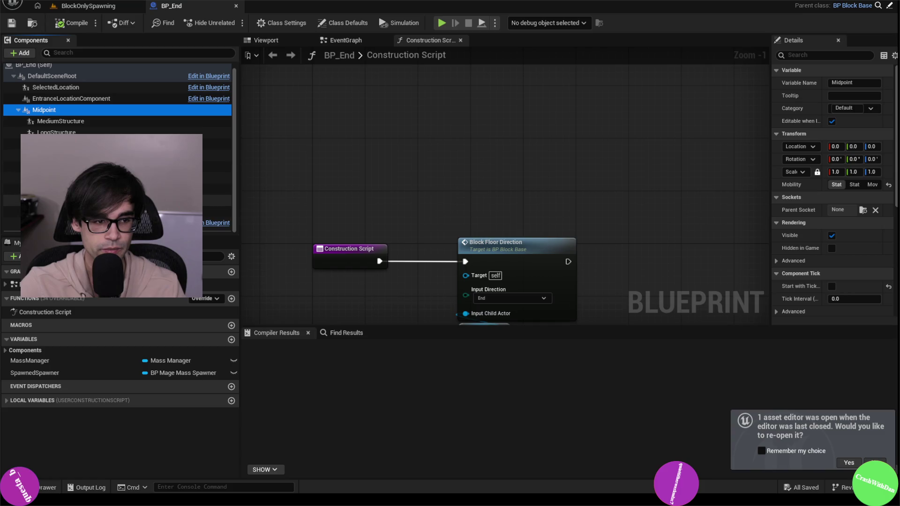
pyautogui.click(94, 178)
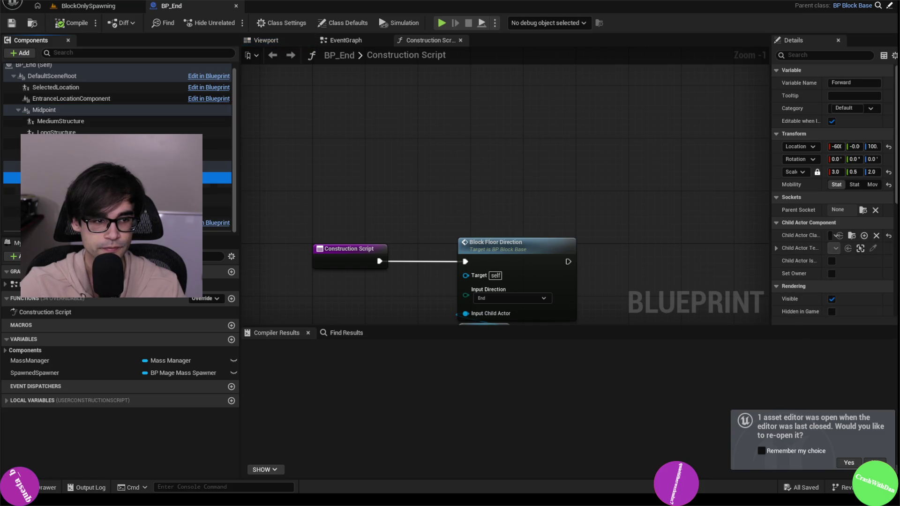
pyautogui.click(81, 123)
pyautogui.click(83, 112)
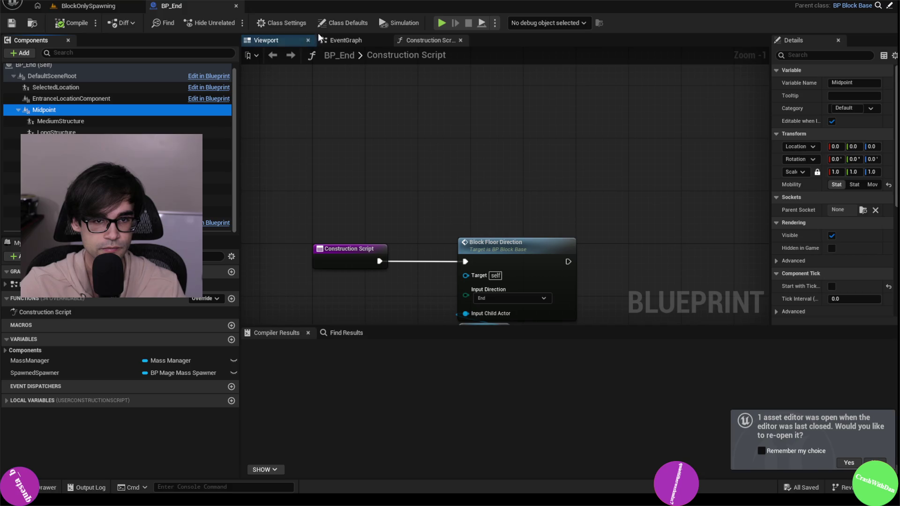
pyautogui.click(344, 43)
pyautogui.click(263, 40)
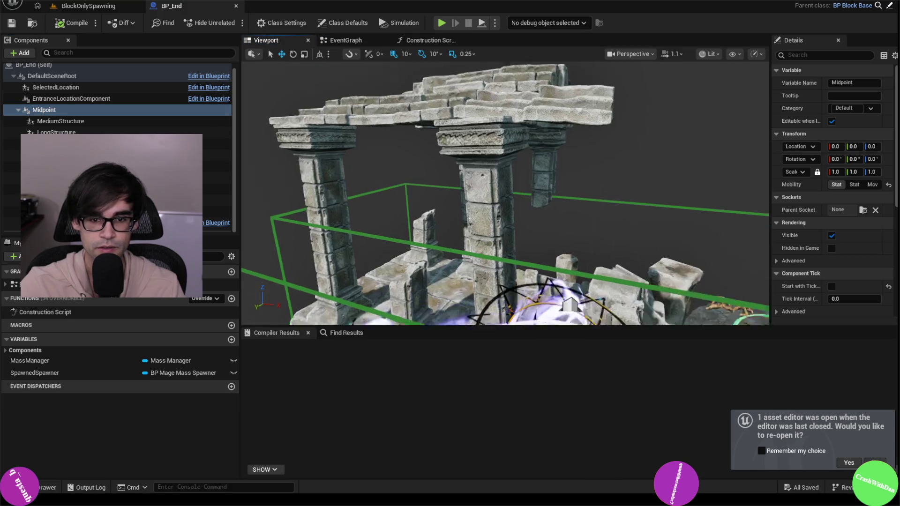
# - Orbit the BP_End preview and select MediumStructure plus the structure components below it
pyautogui.moveTo(460, 135); pyautogui.dragTo(417, 134)
pyautogui.click(459, 135)
pyautogui.click(86, 123)
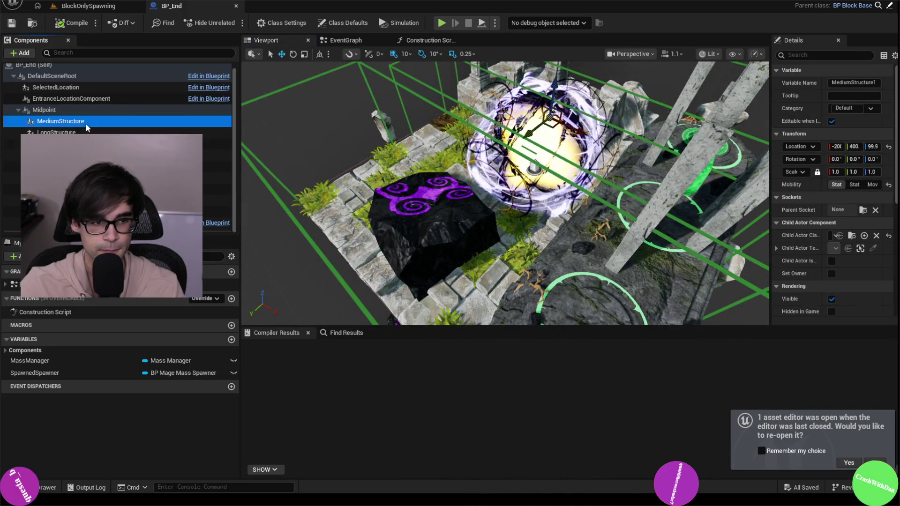
pyautogui.keyDown('shift'); pyautogui.click(197, 144); pyautogui.keyUp('shift')
pyautogui.keyDown('shift'); pyautogui.click(197, 155); pyautogui.keyUp('shift')
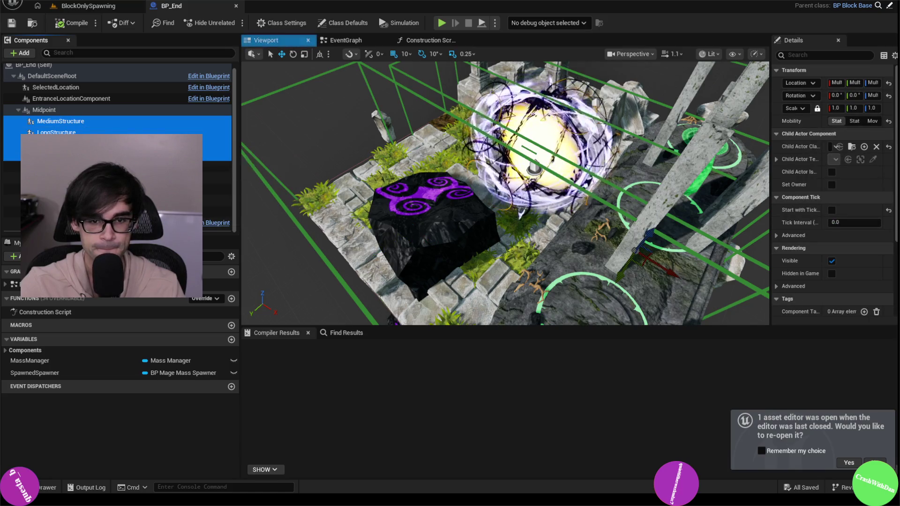
pyautogui.scroll(-10, 505, 193)
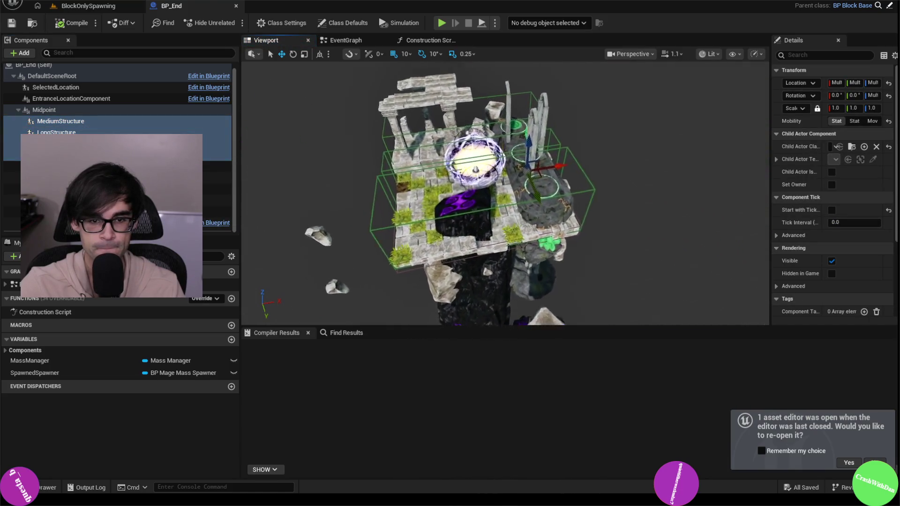
pyautogui.press('f')
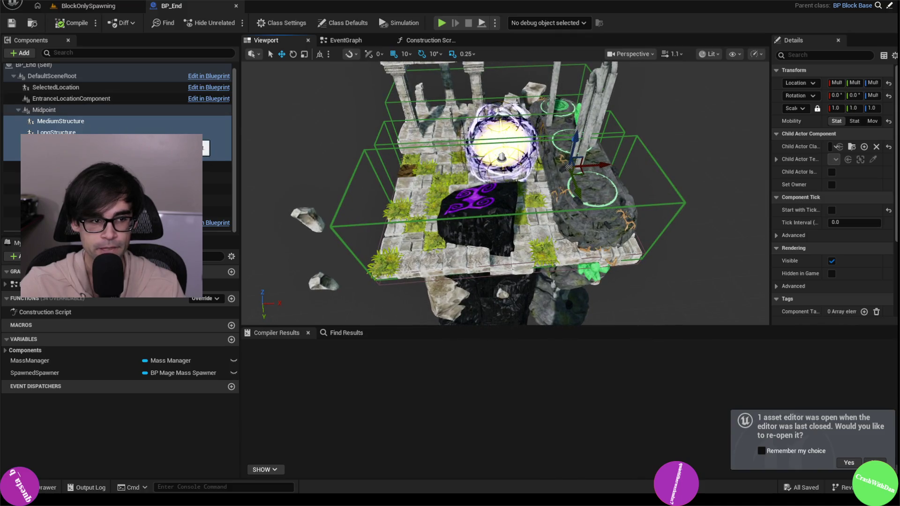
pyautogui.click(82, 86)
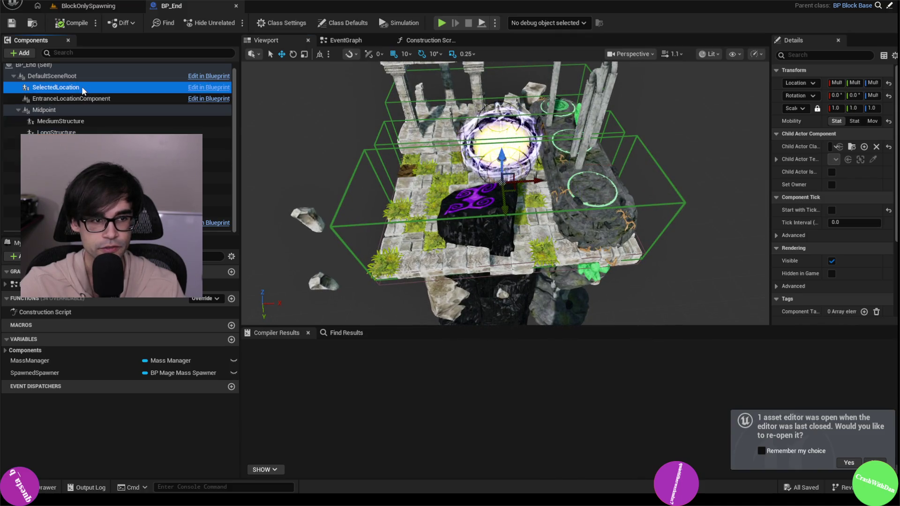
pyautogui.click(95, 122)
pyautogui.keyDown('shift'); pyautogui.click(95, 155); pyautogui.keyUp('shift')
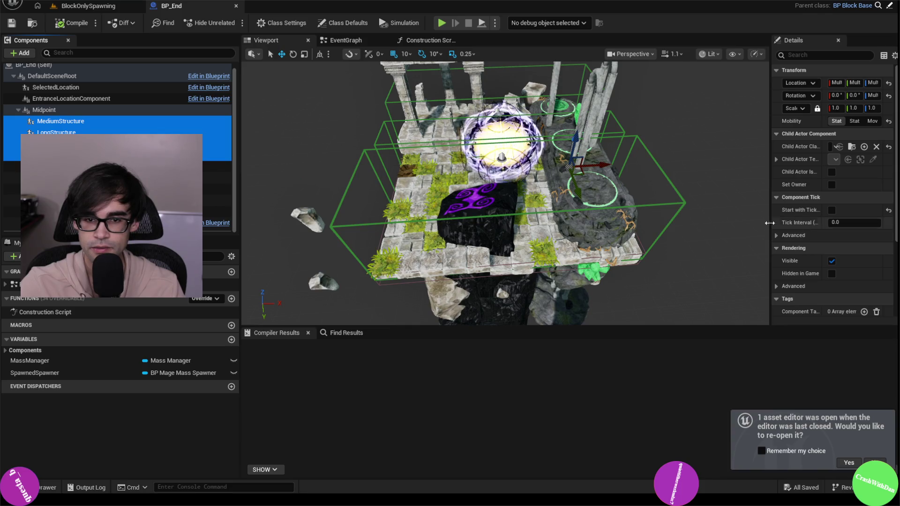
pyautogui.moveTo(609, 211)
pyautogui.mouseDown()
pyautogui.moveTo(487, 215)
pyautogui.moveTo(450, 202)
pyautogui.moveTo(603, 191)
pyautogui.mouseUp()
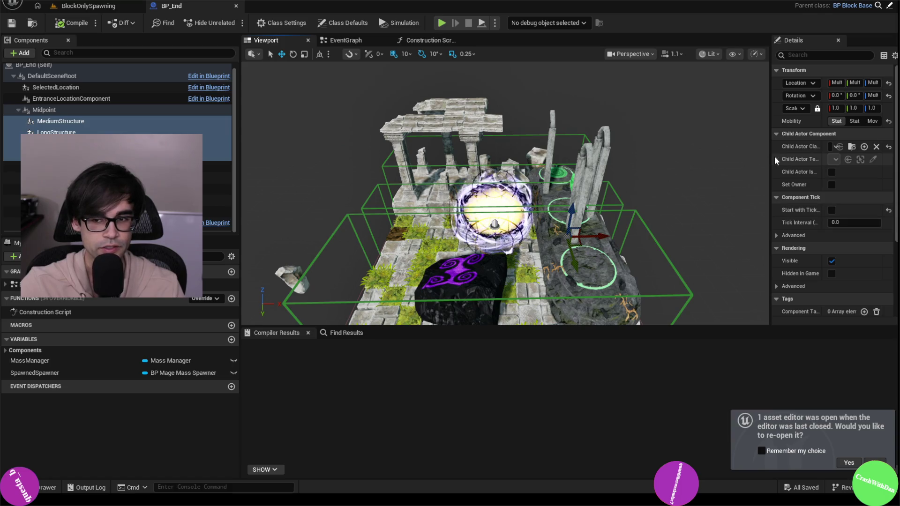
# - Widen the Details panel, inspect SelectedLocation and DefaultSceneRoot, then reselect MediumStructure through the structure components
pyautogui.moveTo(771, 157); pyautogui.dragTo(722, 159)
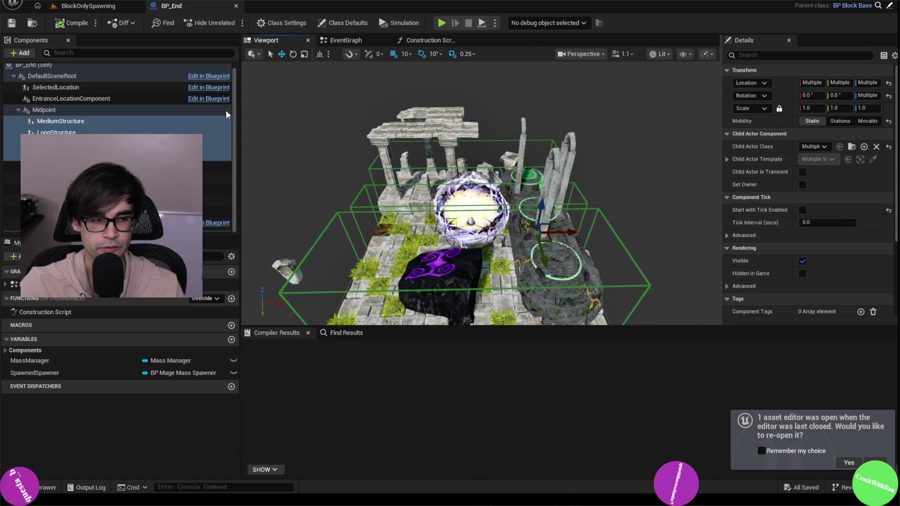
pyautogui.click(121, 111)
pyautogui.click(115, 99)
pyautogui.click(107, 87)
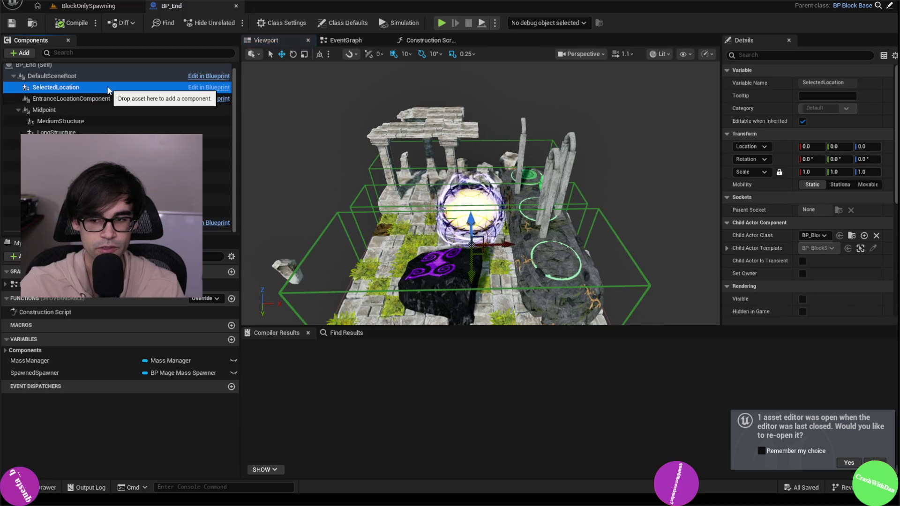
pyautogui.click(86, 75)
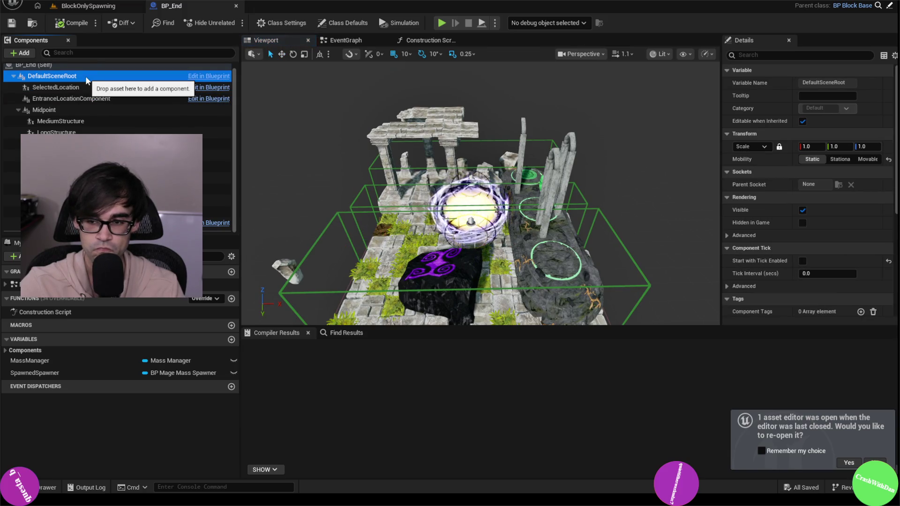
pyautogui.click(61, 121)
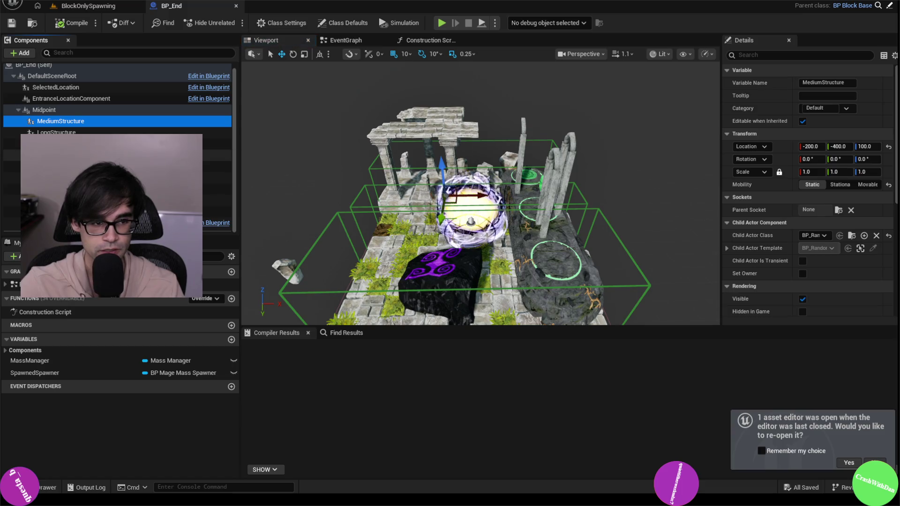
pyautogui.keyDown('shift'); pyautogui.click(206, 155); pyautogui.keyUp('shift')
pyautogui.moveTo(376, 149); pyautogui.dragTo(376, 149)
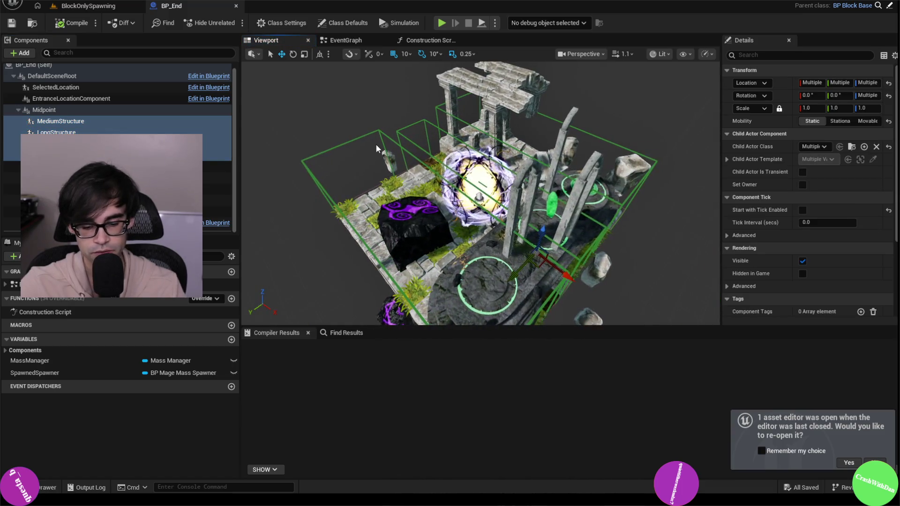
# - Delete the selected structure components, then compile and save BP_End
pyautogui.press('Delete')
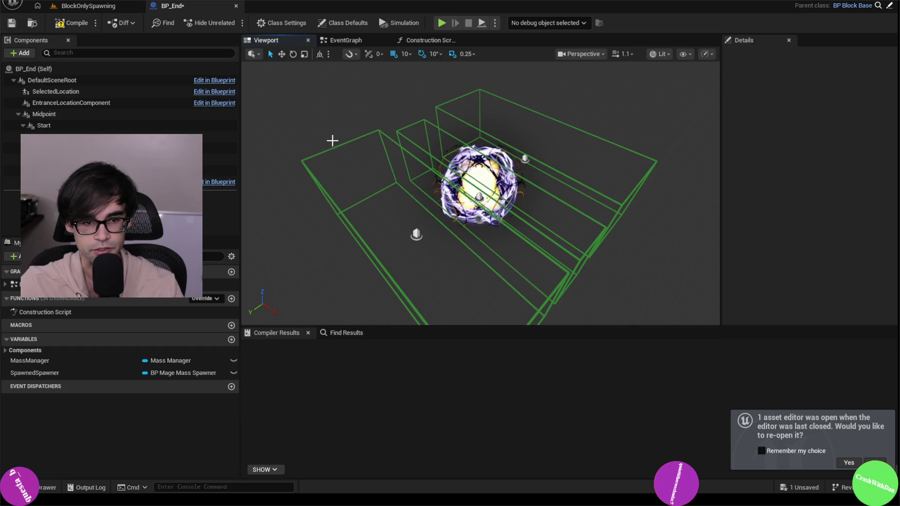
pyautogui.click(58, 24)
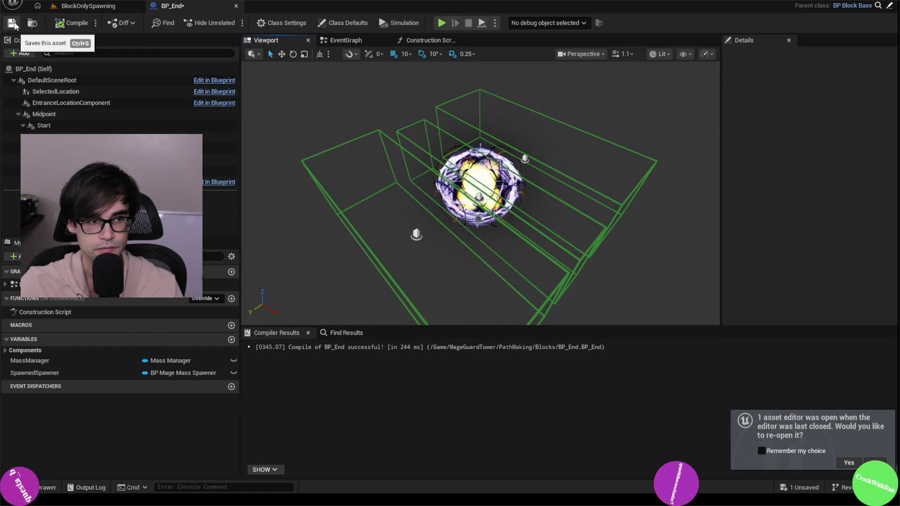
pyautogui.click(12, 23)
pyautogui.click(89, 6)
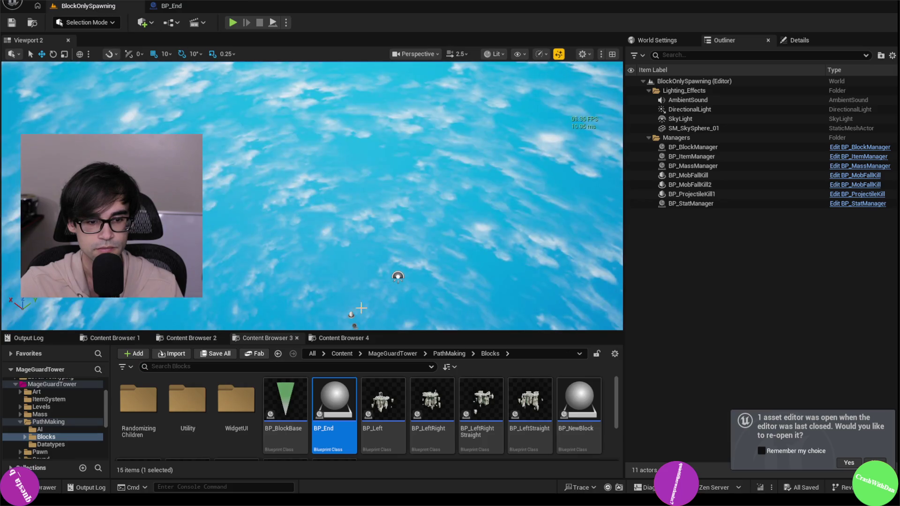
# - Open BP_Left, delete MediumStructure and the two components below it, then compile and save
pyautogui.click(378, 402)
pyautogui.doubleClick(394, 394)
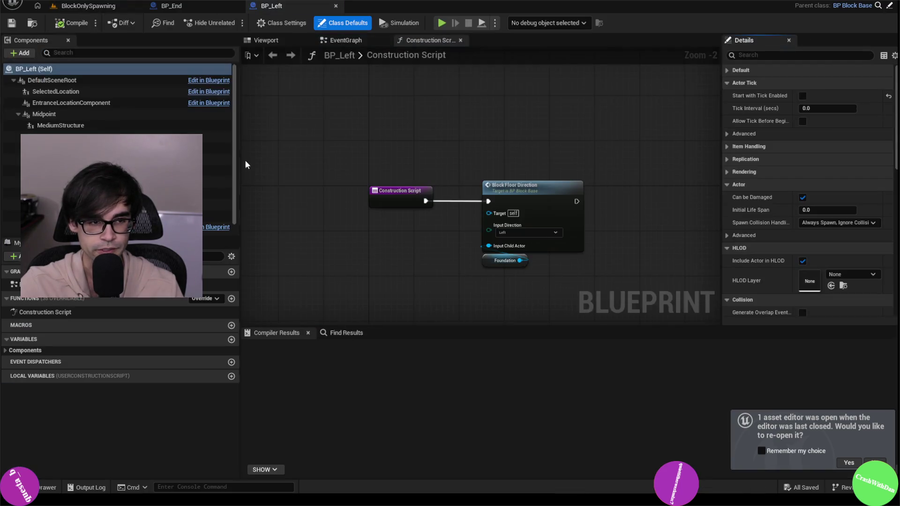
pyautogui.click(217, 159)
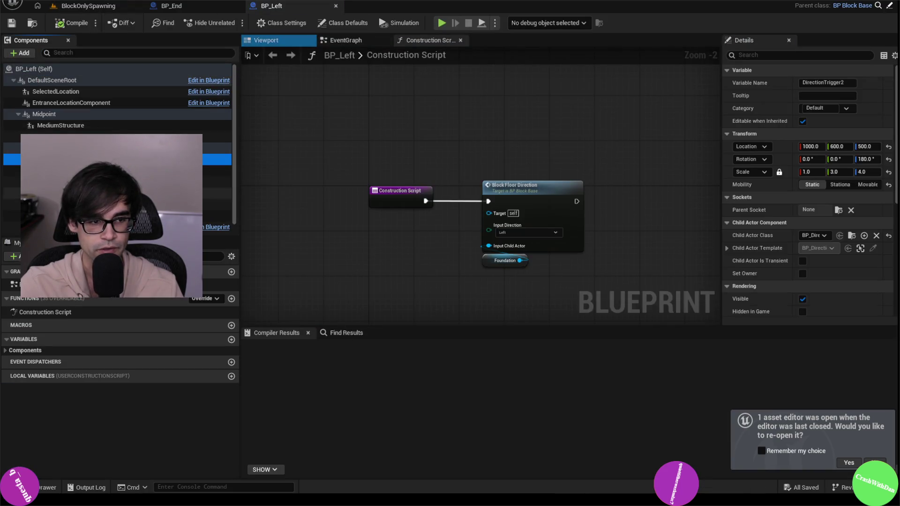
pyautogui.click(60, 125)
pyautogui.keyDown('shift'); pyautogui.click(57, 147); pyautogui.keyUp('shift')
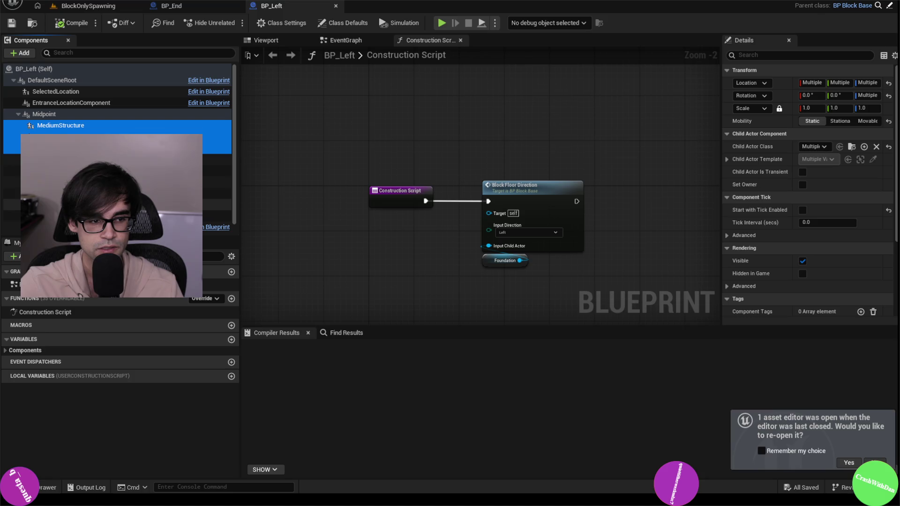
pyautogui.press('Delete')
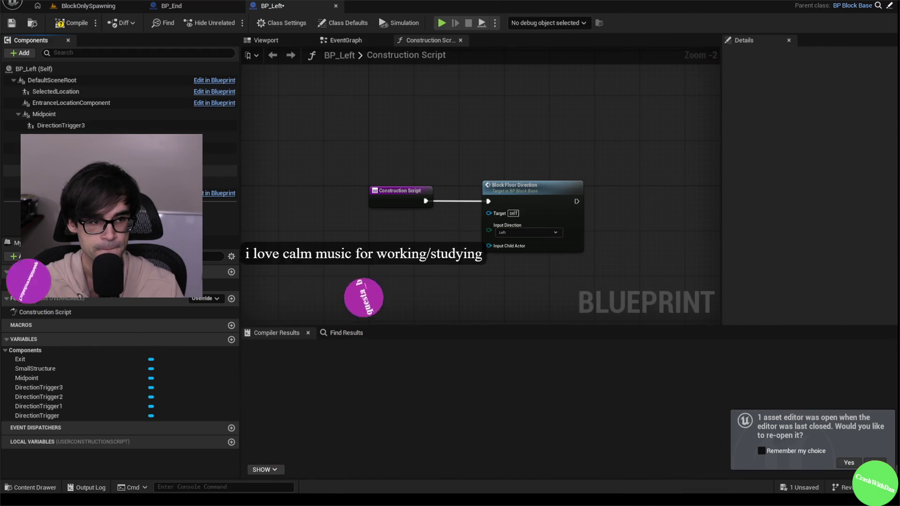
pyautogui.click(66, 25)
pyautogui.click(16, 25)
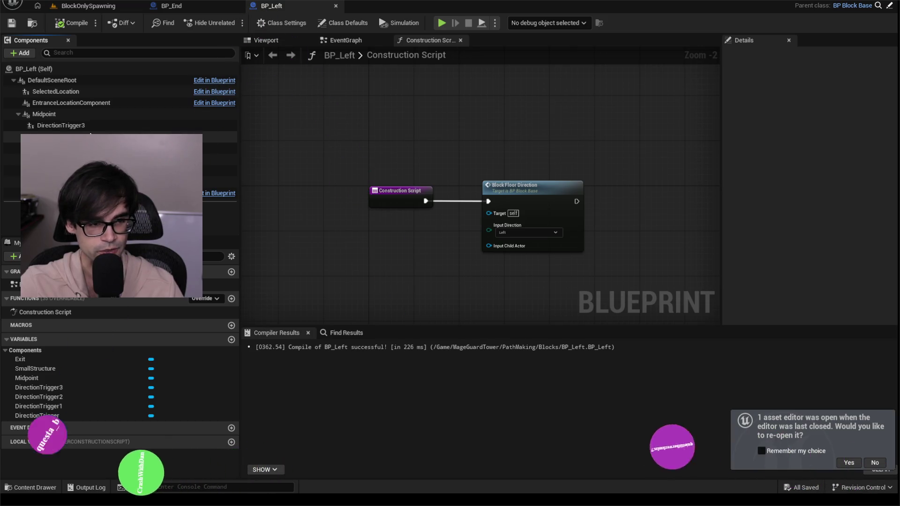
# - Check BP_Left's DirectionTrigger3 and DirectionTrigger components, then go back to the BlockOnlySpawning level
pyautogui.click(91, 127)
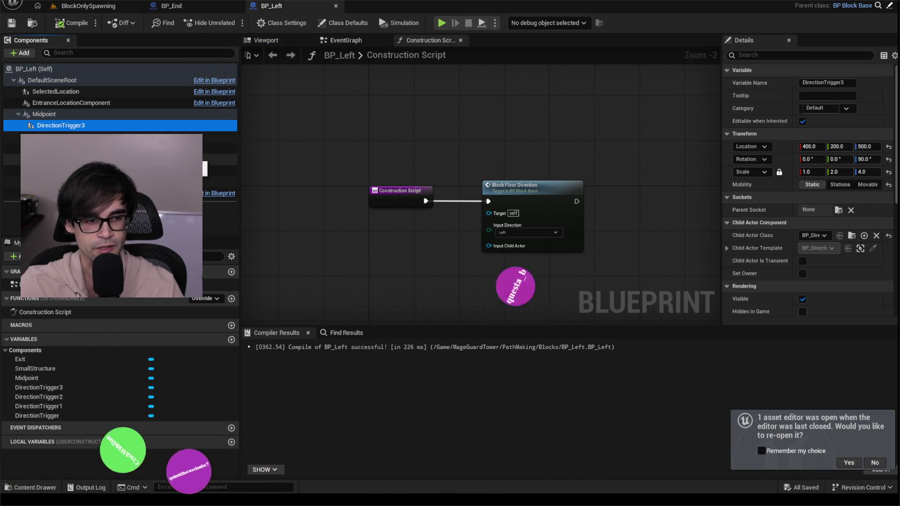
pyautogui.click(91, 160)
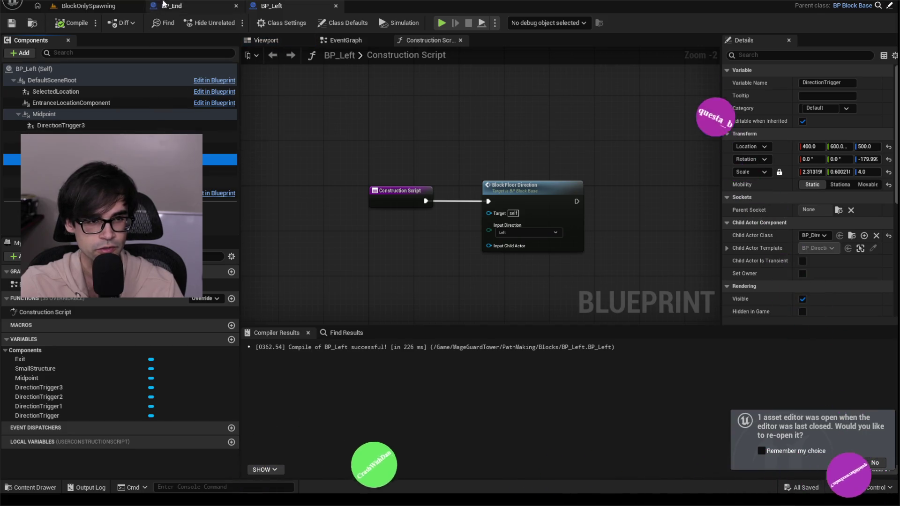
pyautogui.click(182, 7)
pyautogui.click(88, 6)
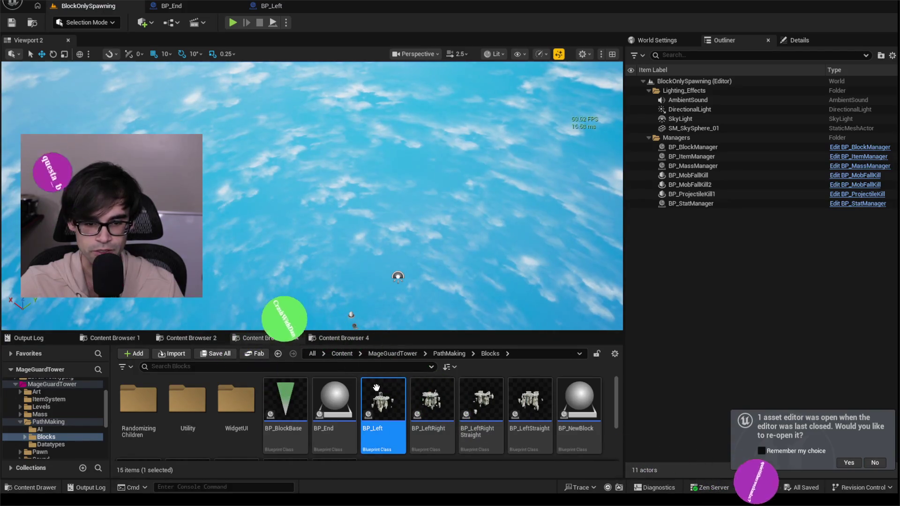
# - Open BP_LeftRight and delete SmallStructure, another structure component, and Foundation
pyautogui.doubleClick(428, 415)
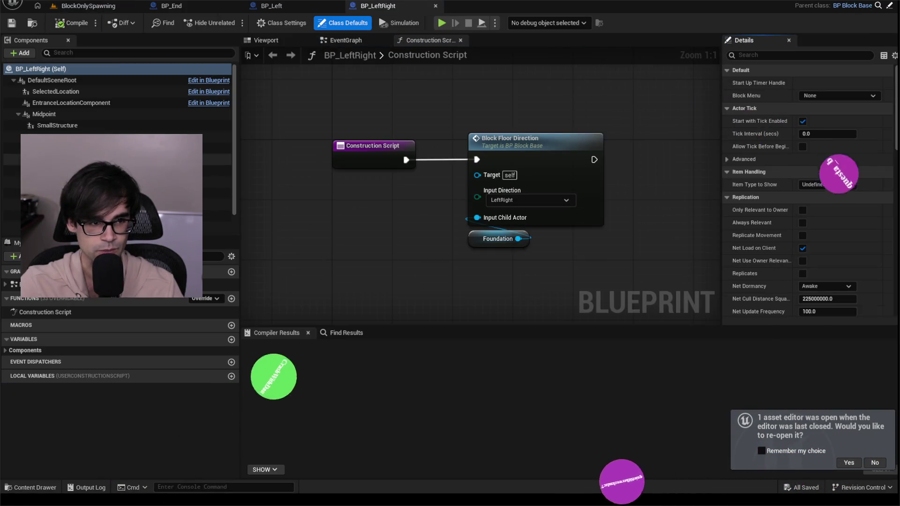
pyautogui.click(57, 125)
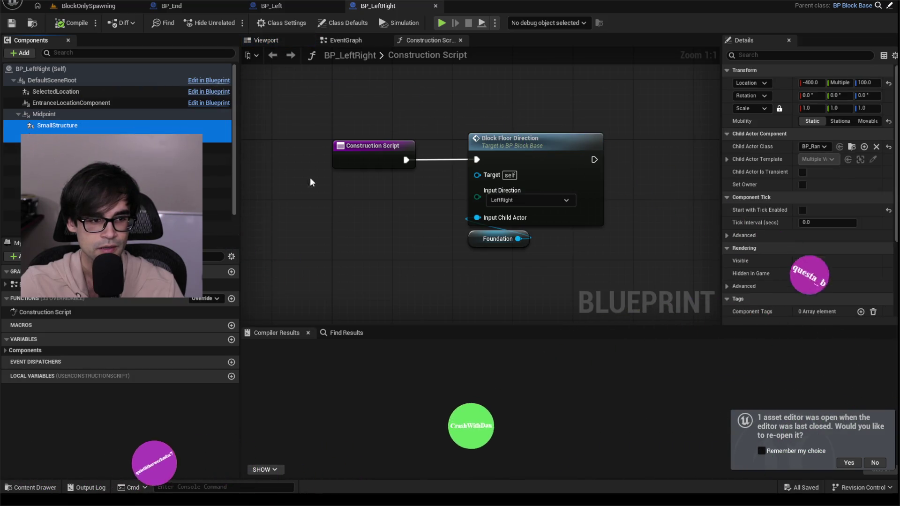
pyautogui.keyDown('ctrl'); pyautogui.click(140, 204); pyautogui.keyUp('ctrl')
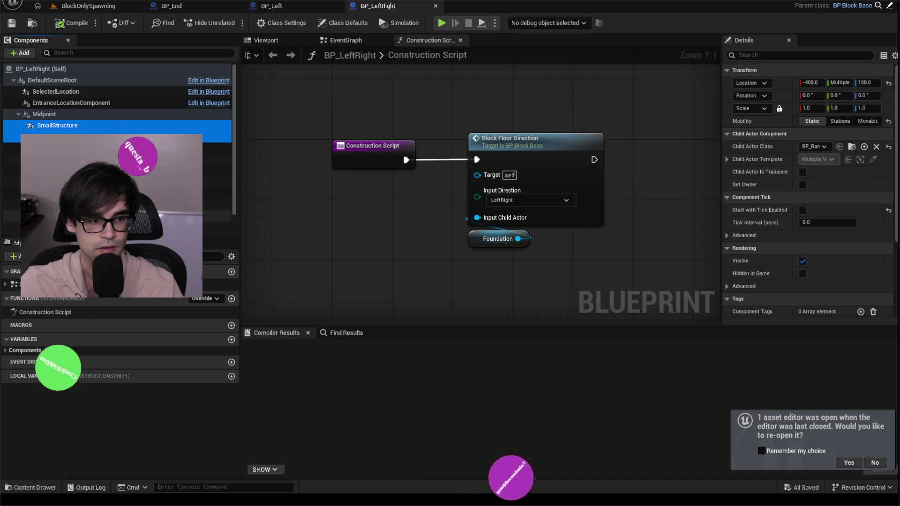
pyautogui.press('Delete')
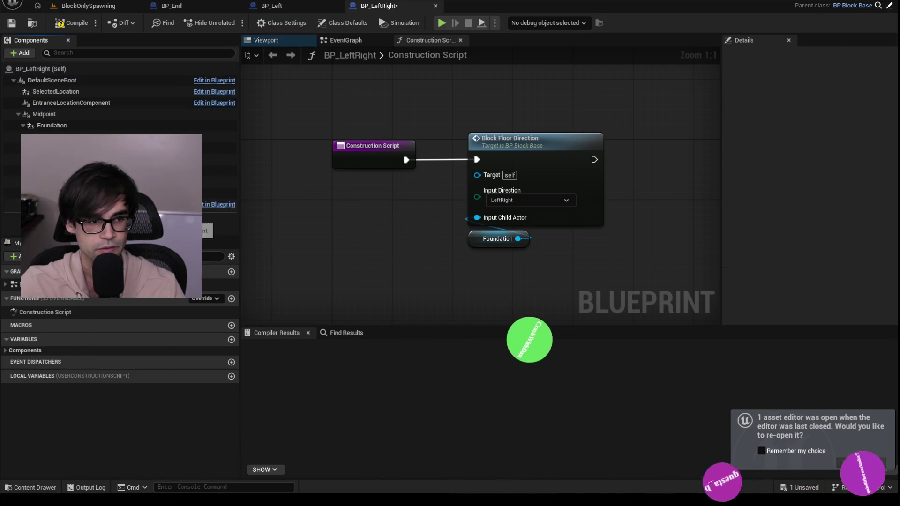
pyautogui.click(64, 125)
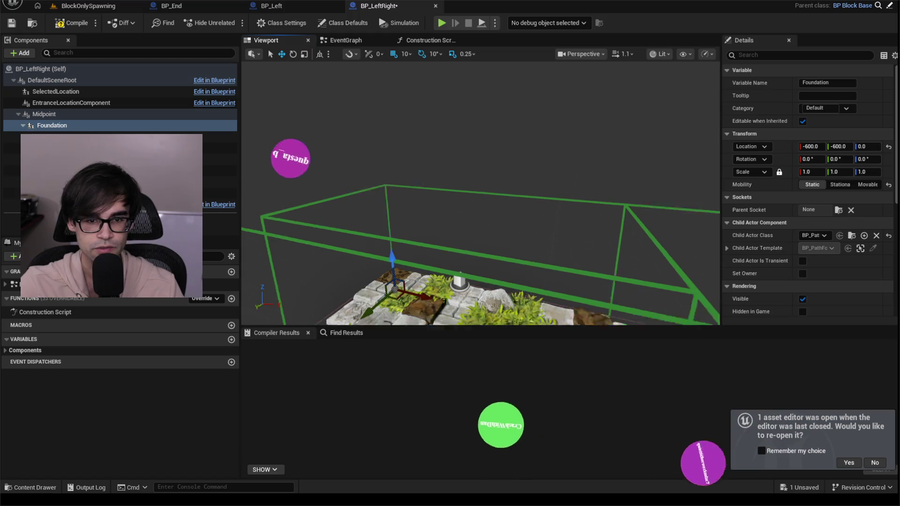
pyautogui.press('Delete')
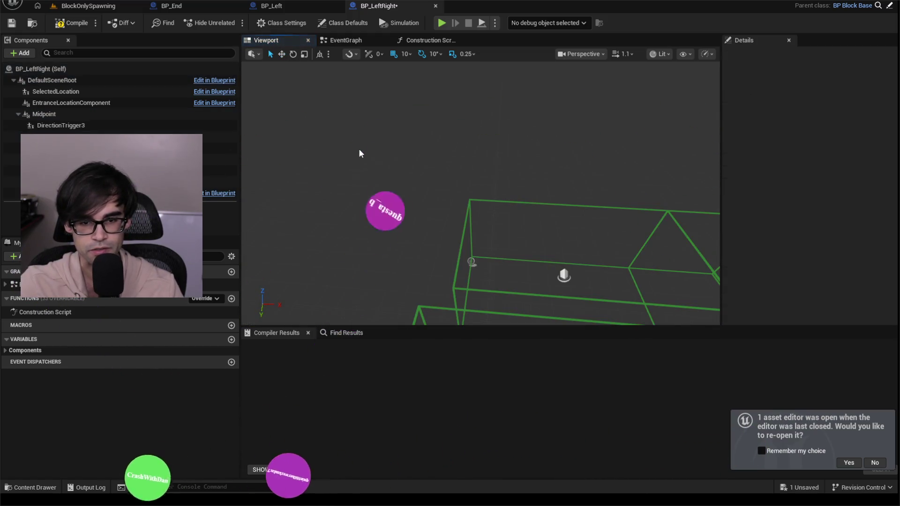
# - Check the remaining trigger boxes, compile BP_LeftRight, and browse to it in the Content Browser
pyautogui.moveTo(341, 122); pyautogui.dragTo(340, 123)
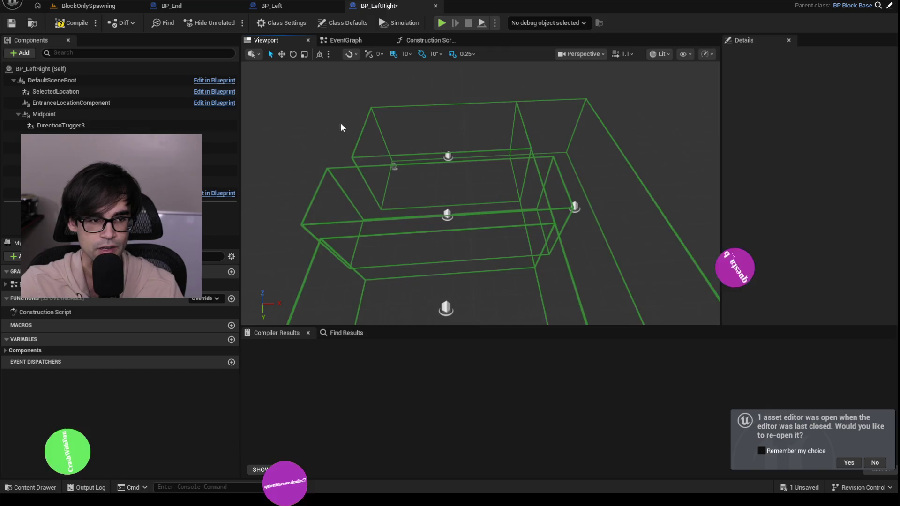
pyautogui.click(75, 26)
pyautogui.click(31, 27)
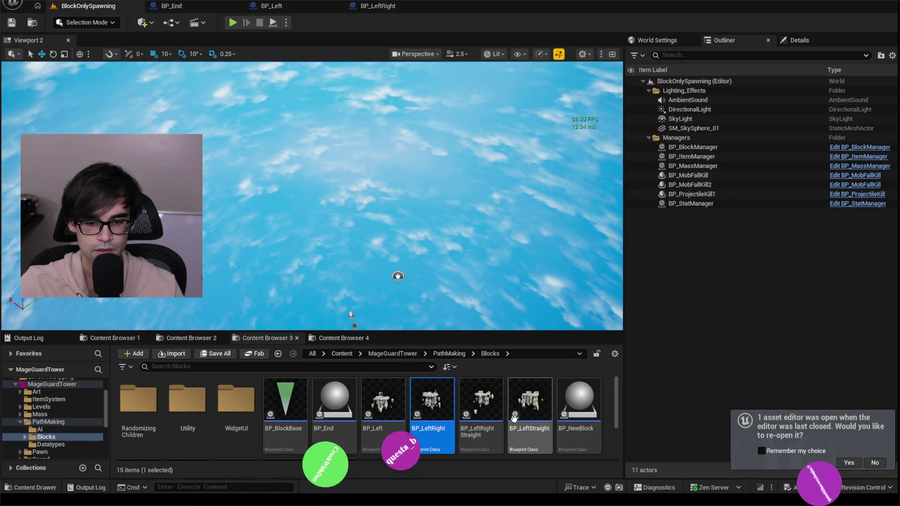
# - In BP_LeftRightStraight's viewport, delete Foundation and the island structure meshes, leaving only trigger boxes
pyautogui.click(492, 398)
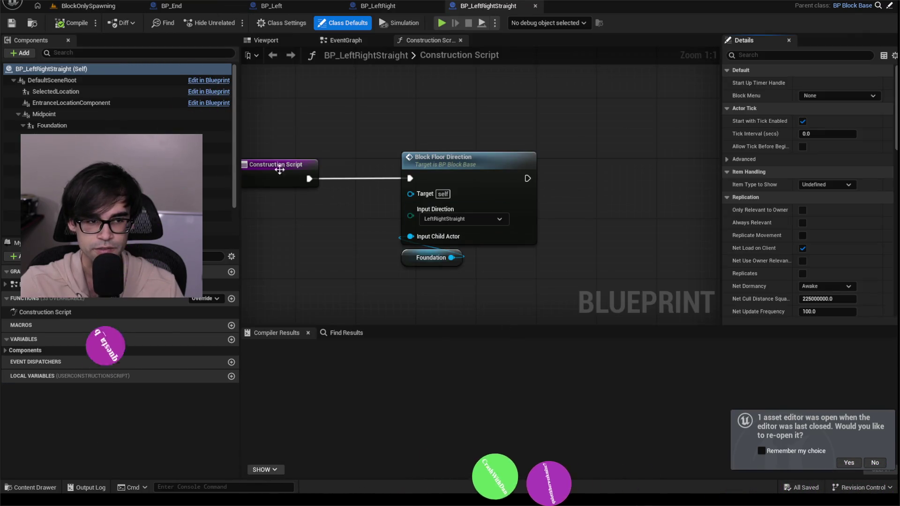
pyautogui.click(276, 40)
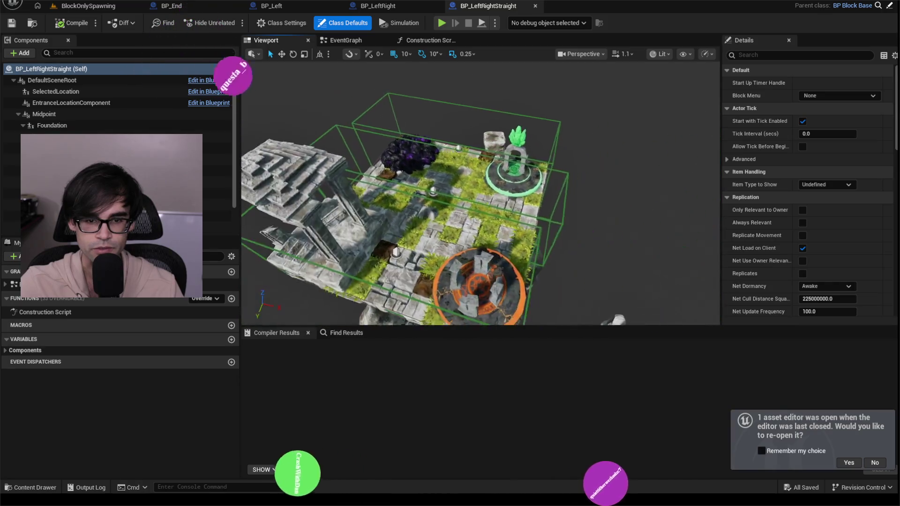
pyautogui.click(60, 127)
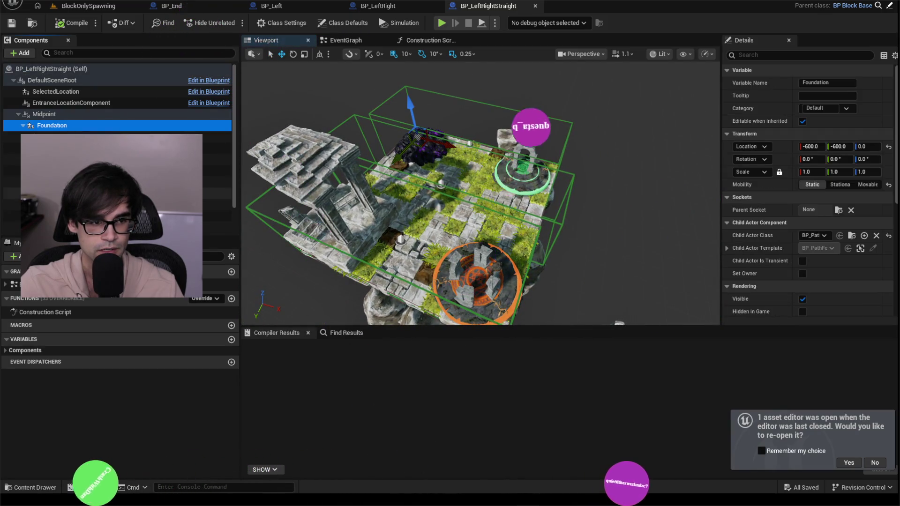
pyautogui.press('Delete')
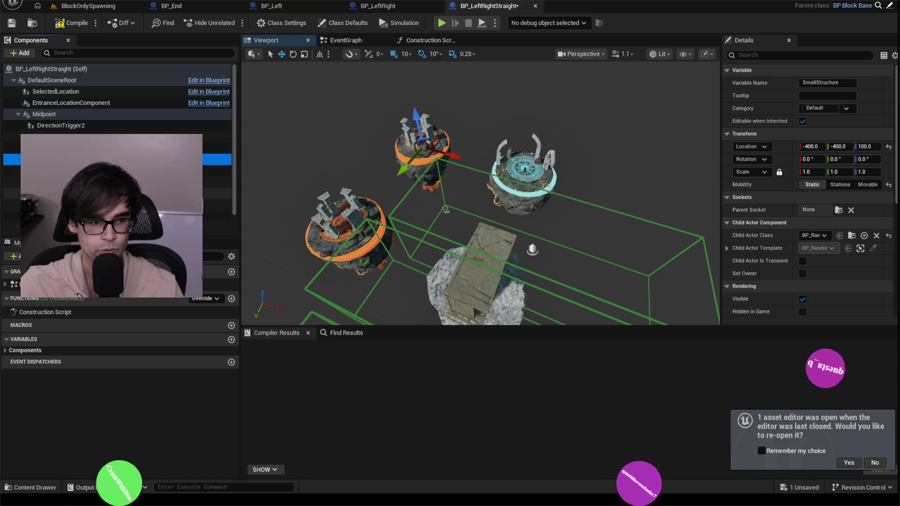
pyautogui.press('Delete')
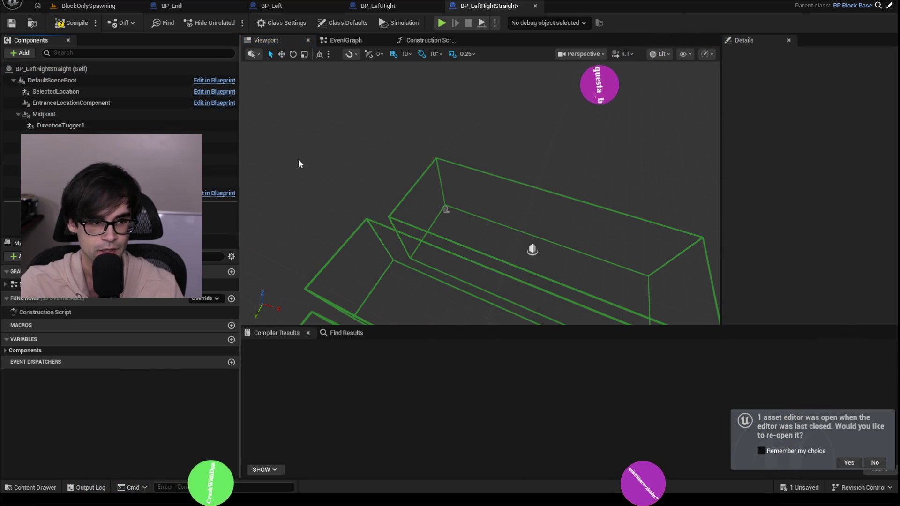
pyautogui.moveTo(299, 161)
pyautogui.mouseDown()
pyautogui.moveTo(375, 145)
pyautogui.moveTo(378, 169)
pyautogui.mouseUp()
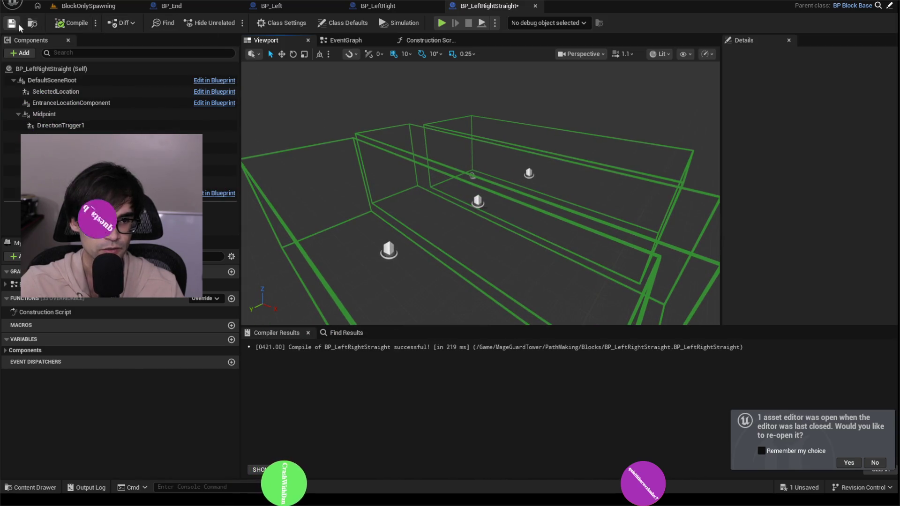
pyautogui.click(103, 8)
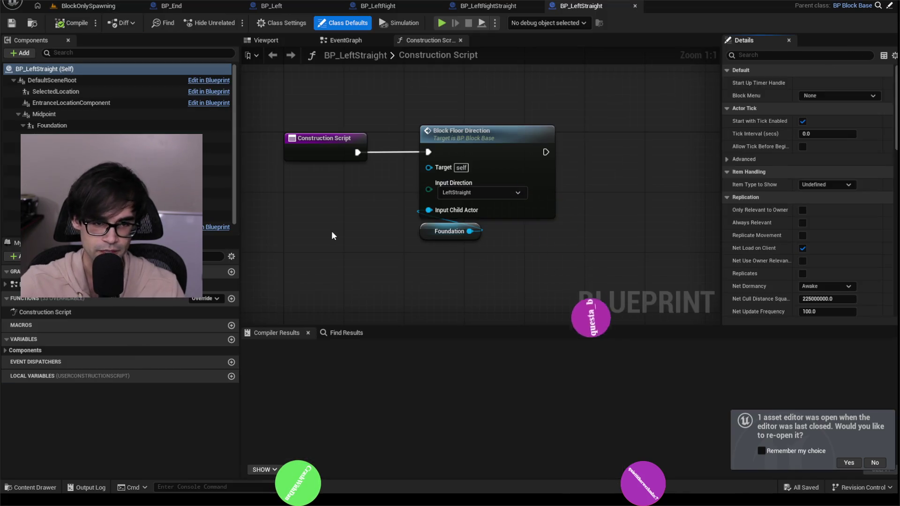
# - Delete the Foundation component and a structure component from BP_LeftStraight's viewport
pyautogui.doubleClick(56, 125)
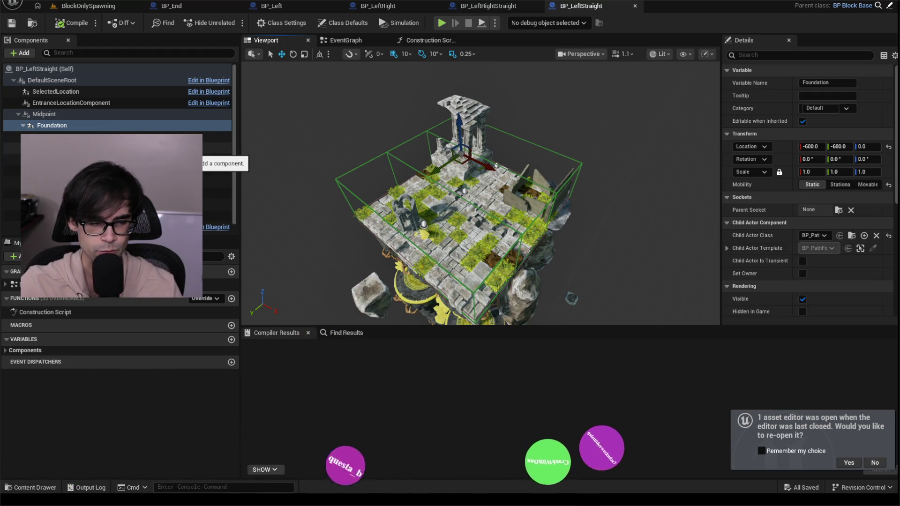
pyautogui.press('Delete')
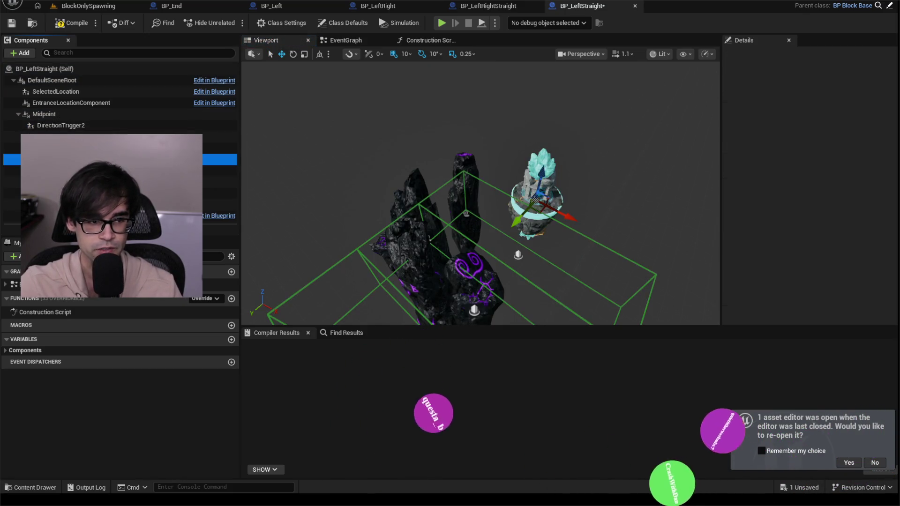
pyautogui.click(220, 169)
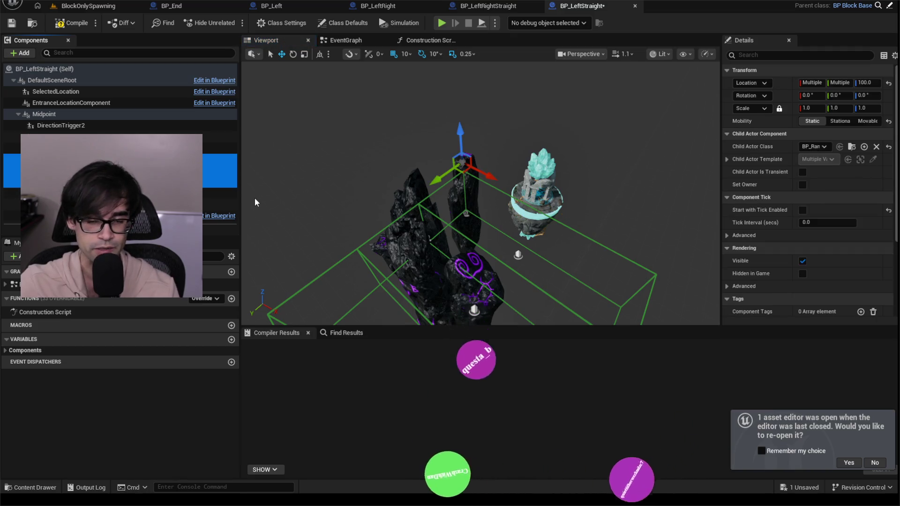
pyautogui.press('Delete')
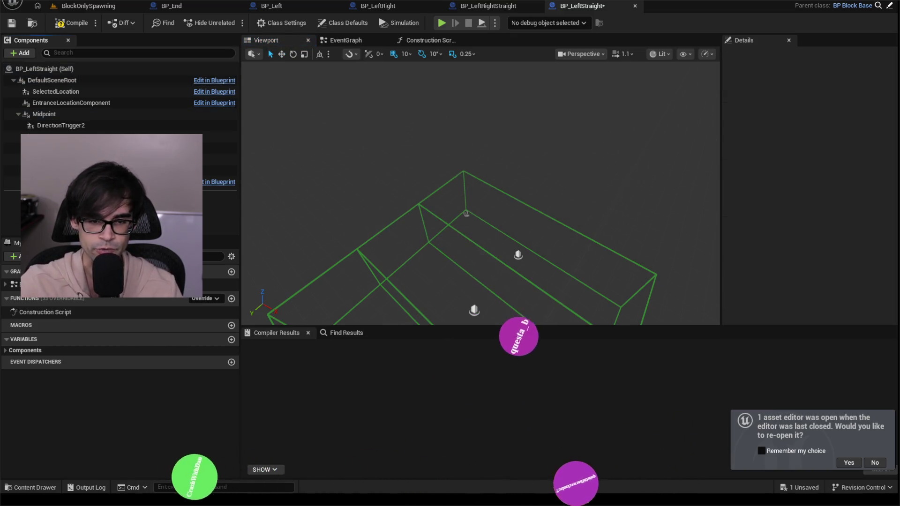
pyautogui.moveTo(468, 197); pyautogui.dragTo(510, 183)
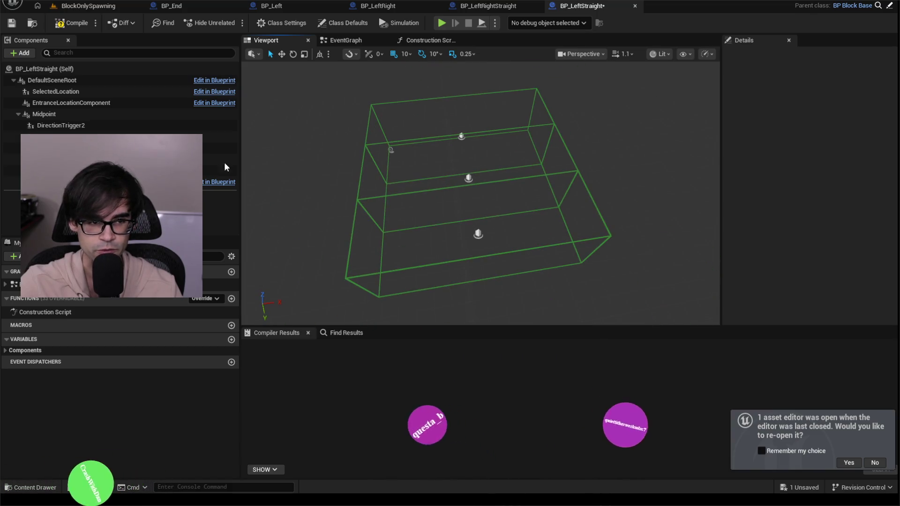
# - Frame the Midpoint component, compile, and go back to the BlockOnlySpawning level
pyautogui.click(44, 114)
pyautogui.press('f')
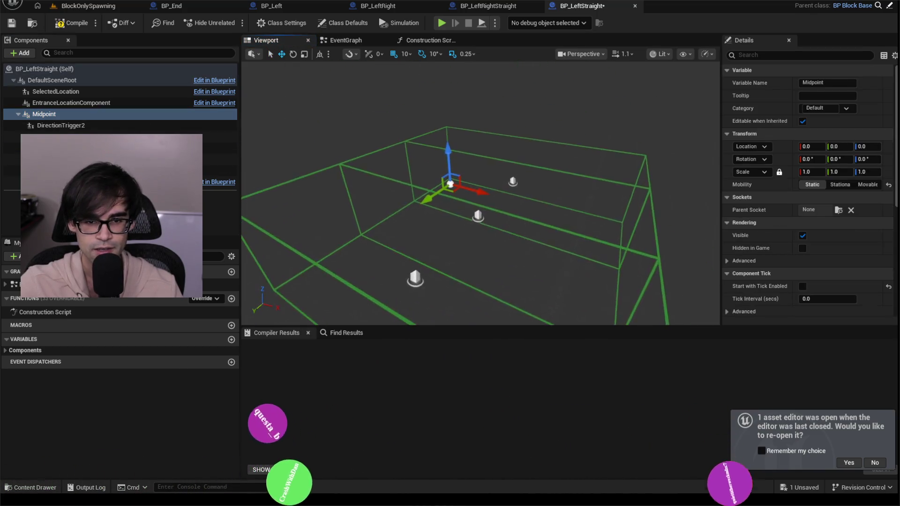
pyautogui.click(123, 115)
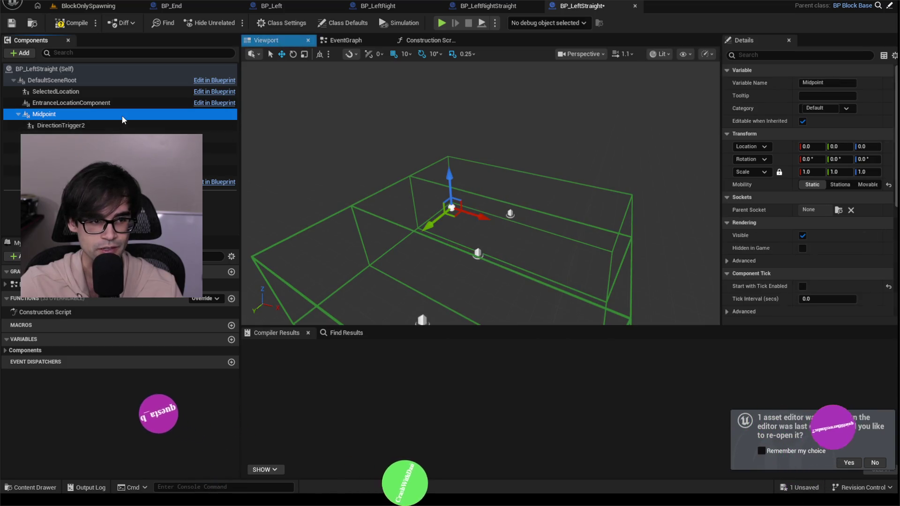
pyautogui.click(66, 7)
pyautogui.scroll(-3, 160, 409)
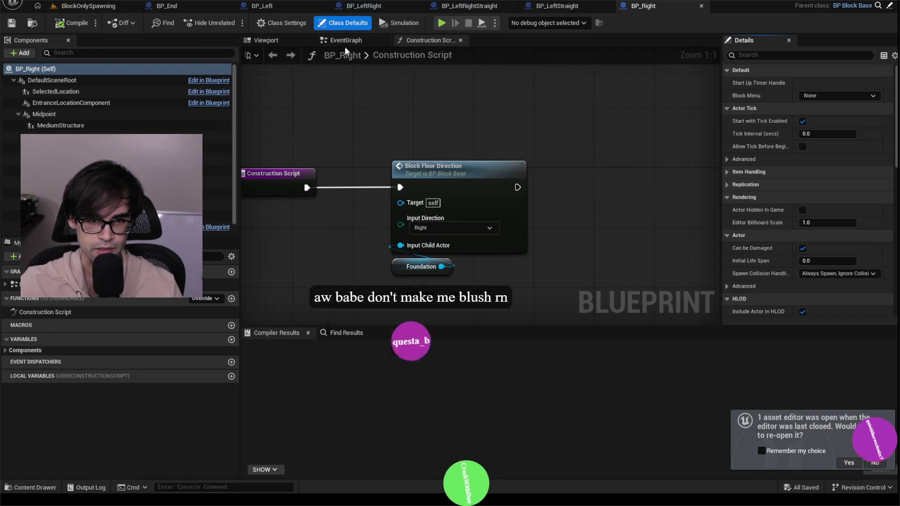
# - Open BP_Right's viewport and delete its Foundation component
pyautogui.click(348, 42)
pyautogui.click(283, 42)
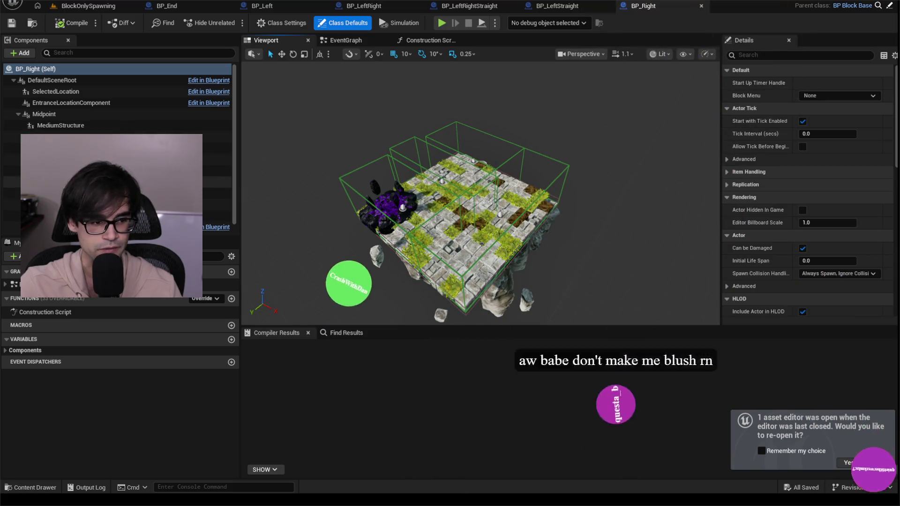
pyautogui.click(56, 148)
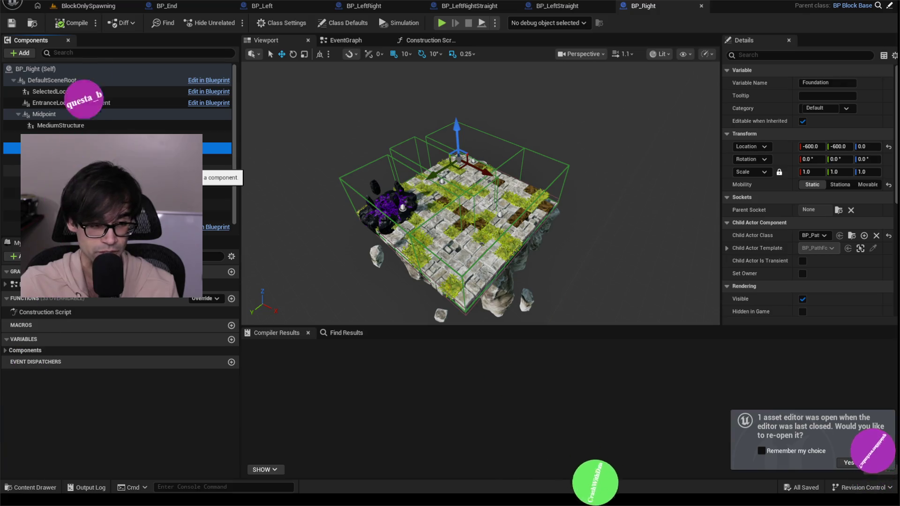
pyautogui.press('Delete')
# - Delete MediumStructure and the other two structure components from BP_Right
pyautogui.click(117, 182)
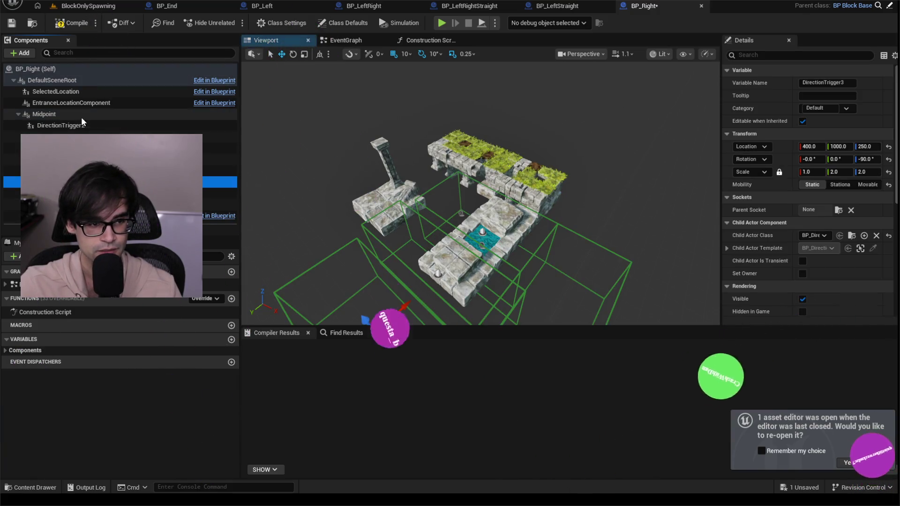
pyautogui.click(117, 160)
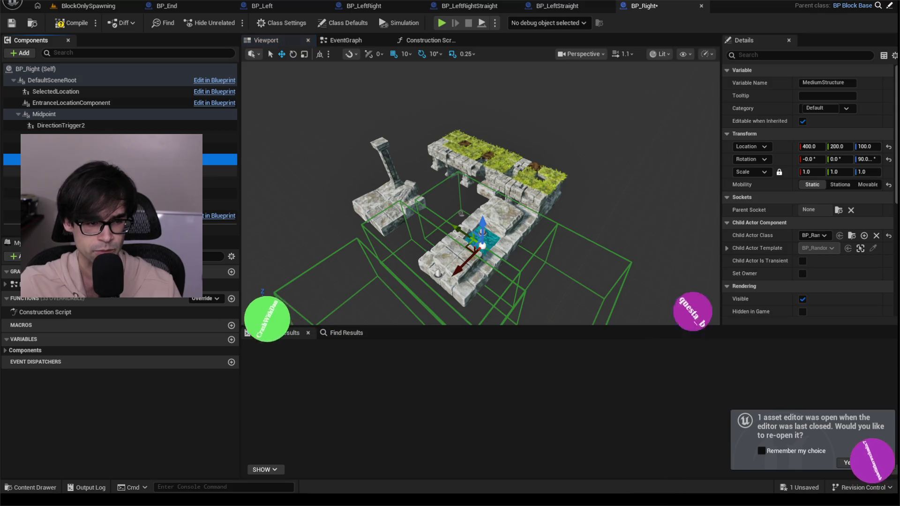
pyautogui.keyDown('ctrl'); pyautogui.click(117, 171); pyautogui.keyUp('ctrl')
pyautogui.keyDown('ctrl'); pyautogui.click(118, 193); pyautogui.keyUp('ctrl')
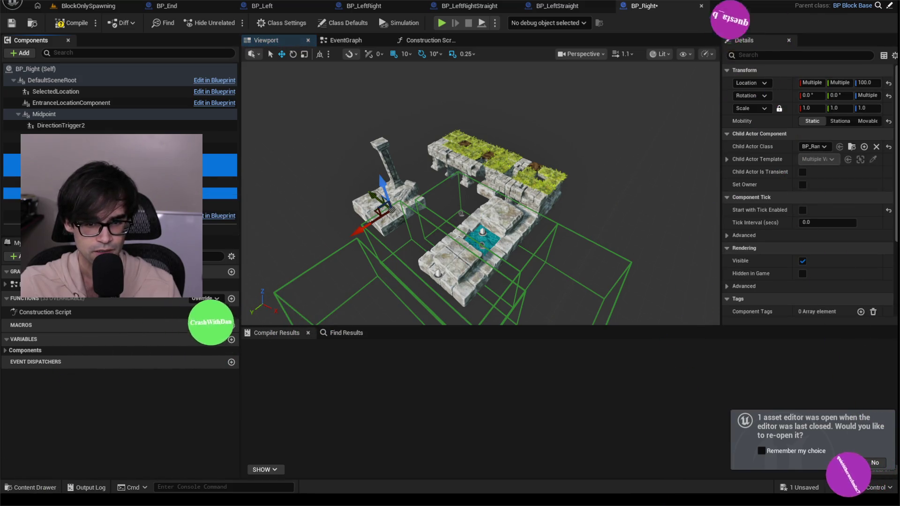
pyautogui.press('Delete')
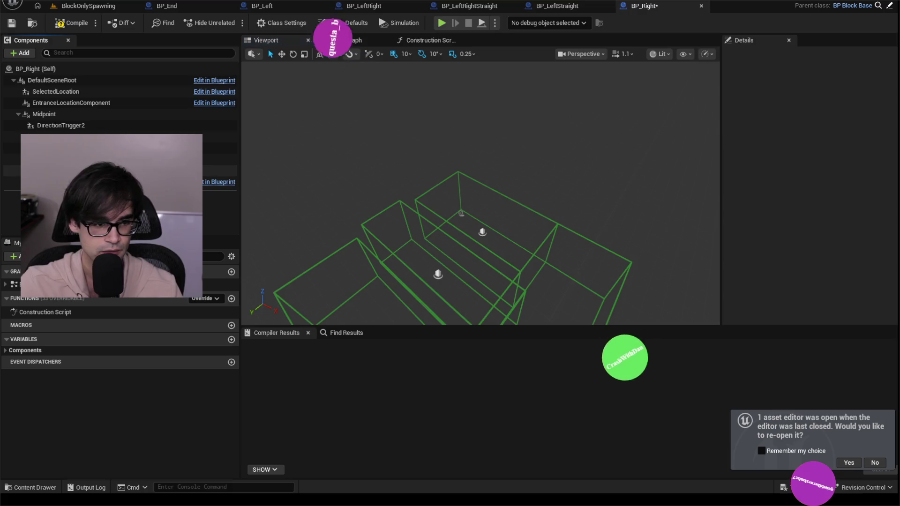
# - Compile BP_Right, return to BlockOnlySpawning, and select BP_RightStraight in the Content Browser
pyautogui.click(51, 116)
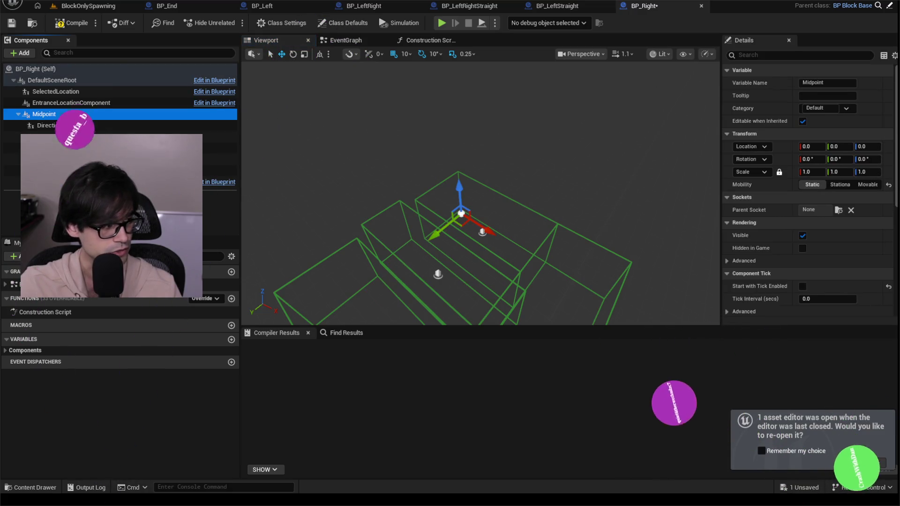
pyautogui.moveTo(368, 217); pyautogui.dragTo(341, 163)
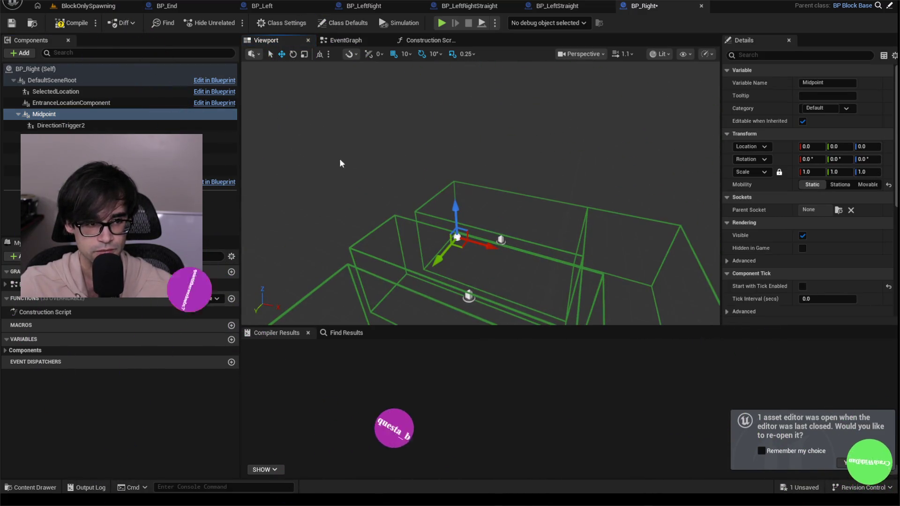
pyautogui.click(68, 26)
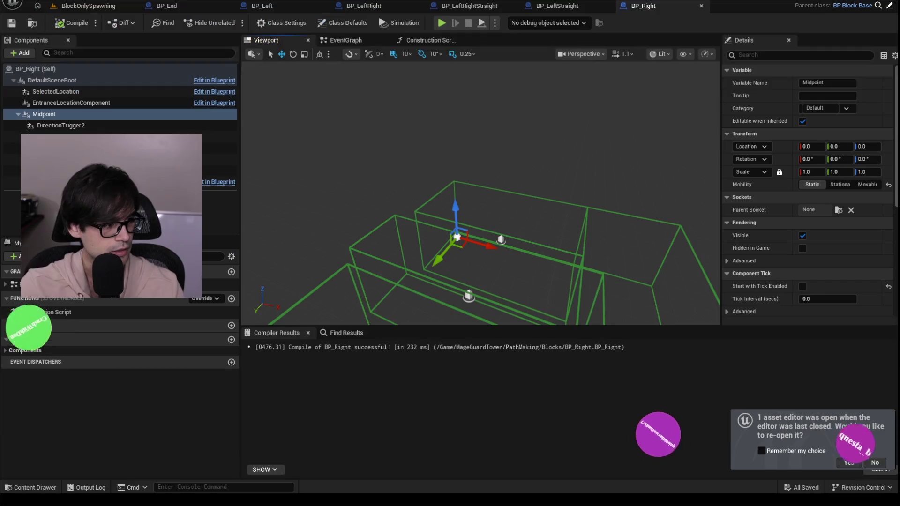
pyautogui.click(117, 6)
pyautogui.click(194, 412)
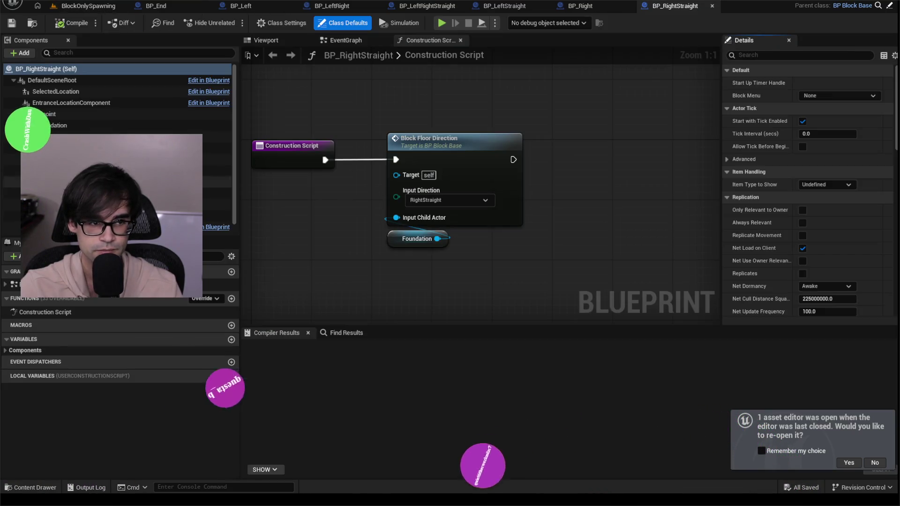
# - Delete BP_RightStraight's Foundation component together with its child components
pyautogui.click(19, 114)
pyautogui.click(55, 125)
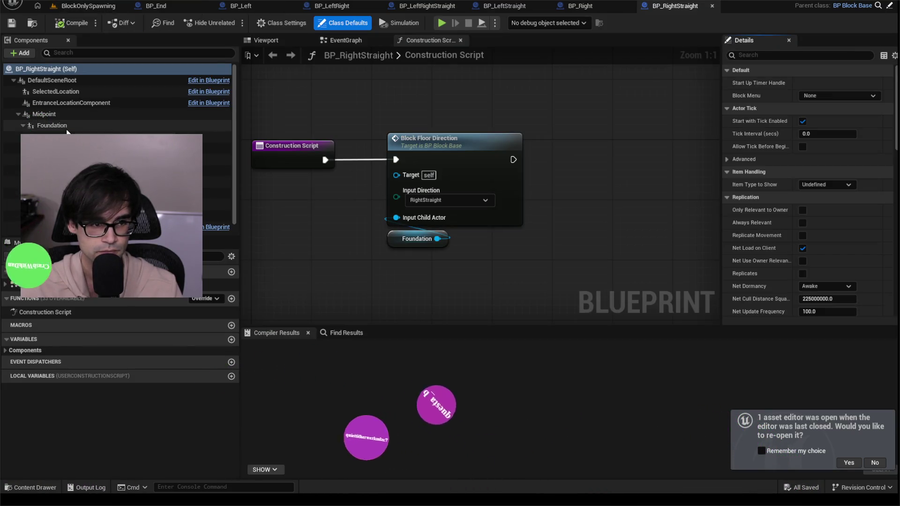
pyautogui.keyDown('shift'); pyautogui.click(216, 187); pyautogui.keyUp('shift')
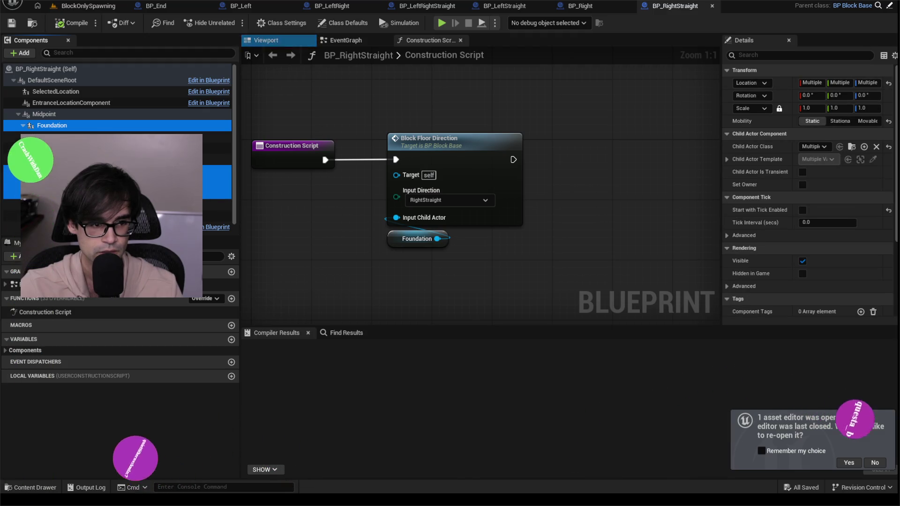
pyautogui.press('Delete')
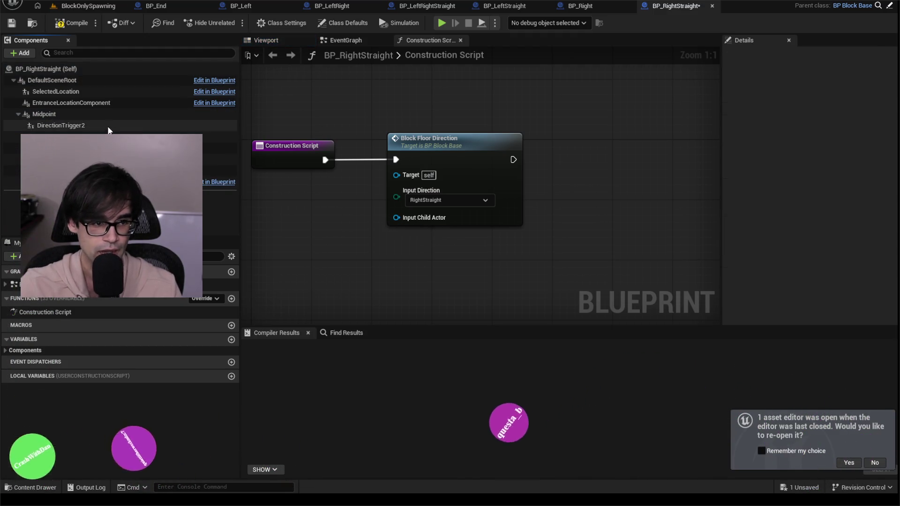
# - Compile and save BP_RightStraight, then return to the BlockOnlySpawning level
pyautogui.click(95, 117)
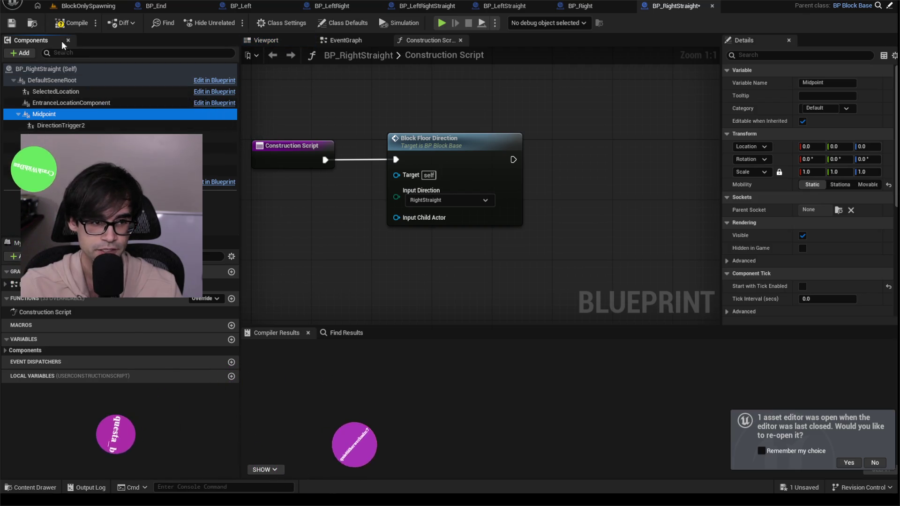
pyautogui.click(71, 23)
pyautogui.hotkey('ctrl', 's')
pyautogui.click(88, 6)
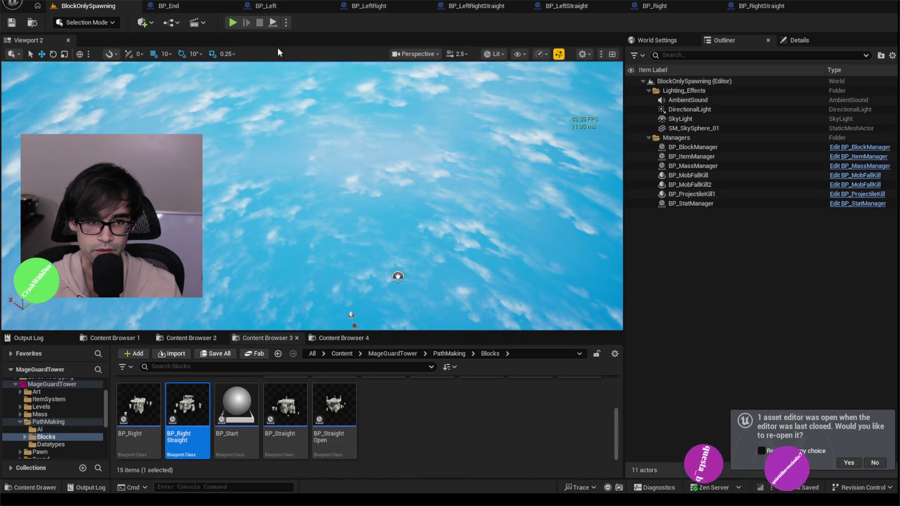
# - Play-test BlockOnlySpawning, stop it, close the InputChildActor error log, and open BP_Straight
pyautogui.click(235, 24)
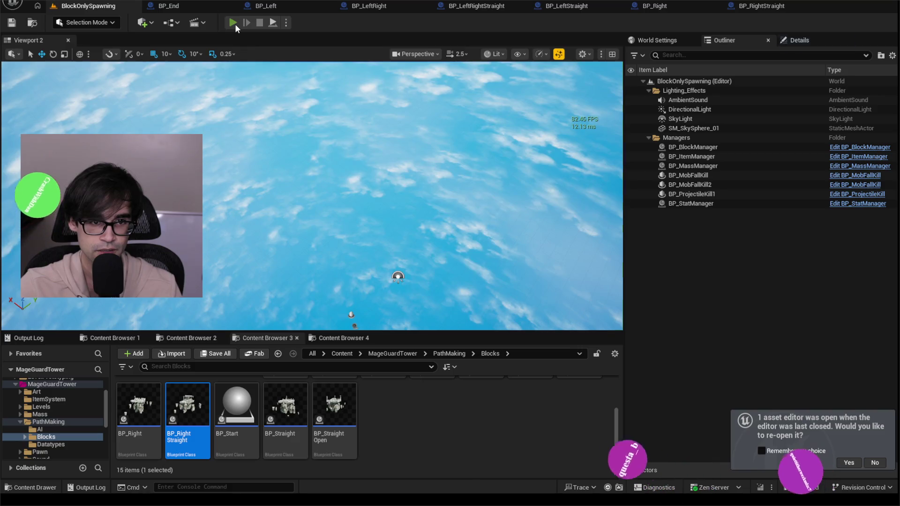
pyautogui.press('Escape')
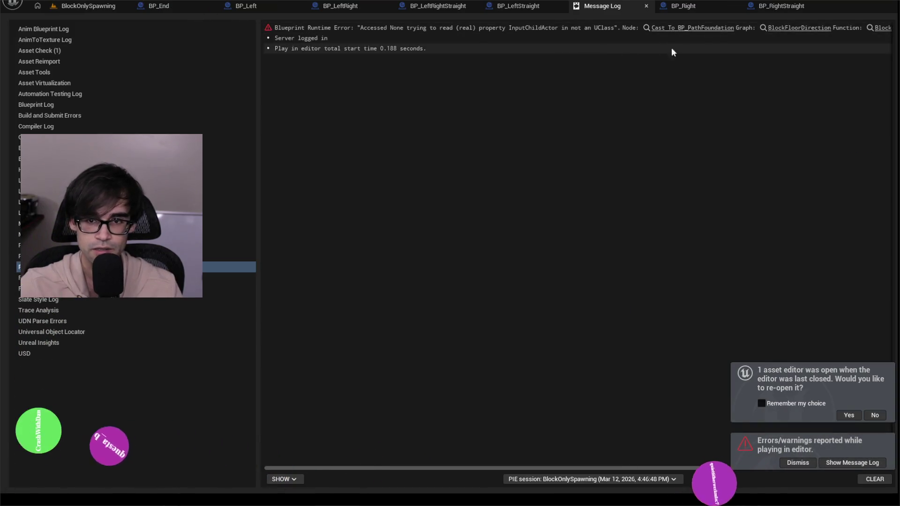
pyautogui.click(647, 6)
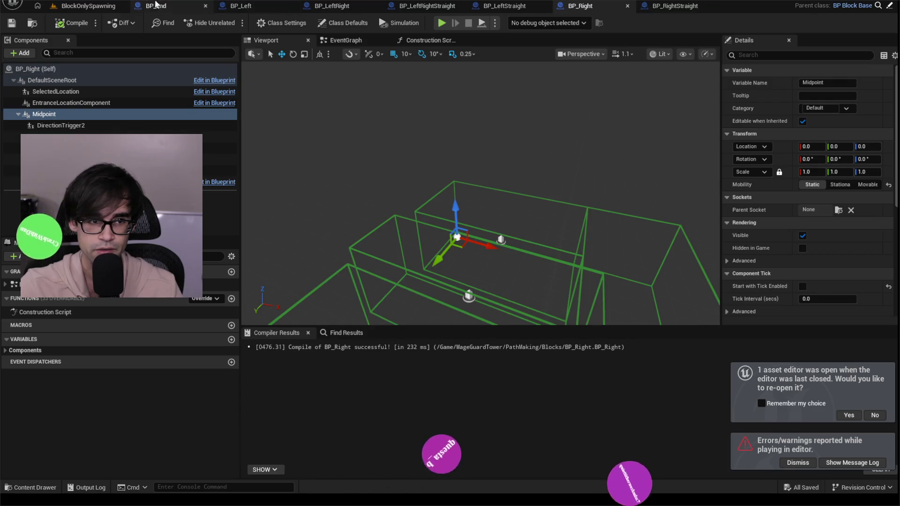
pyautogui.click(88, 5)
pyautogui.doubleClick(285, 407)
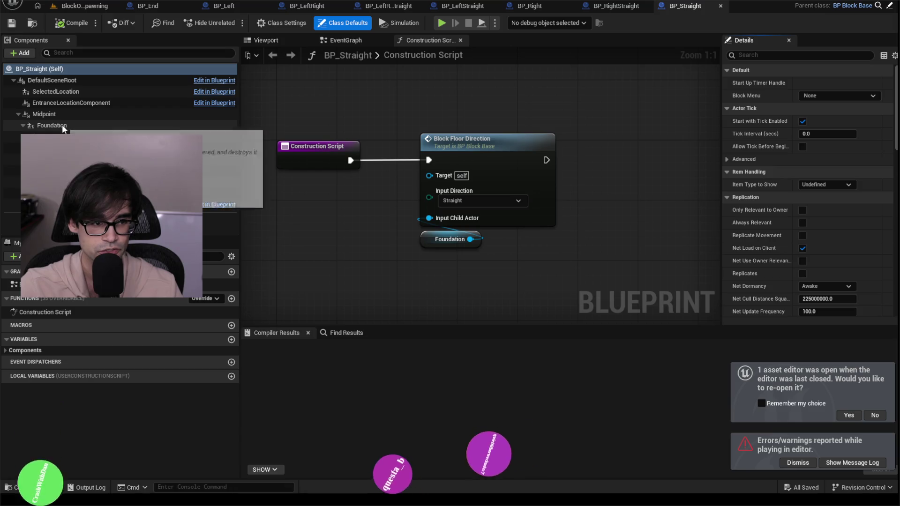
# - Delete BP_Straight's Foundation component, then compile and save the blueprint
pyautogui.click(58, 125)
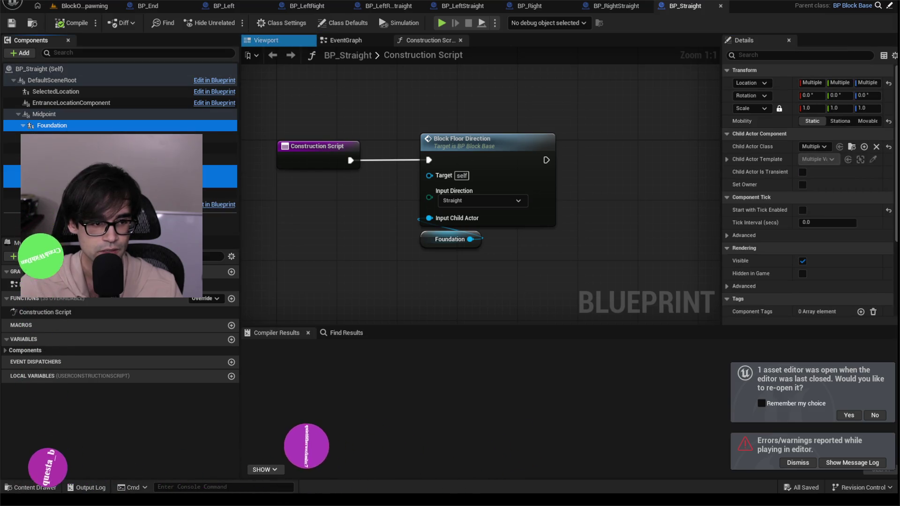
pyautogui.press('Delete')
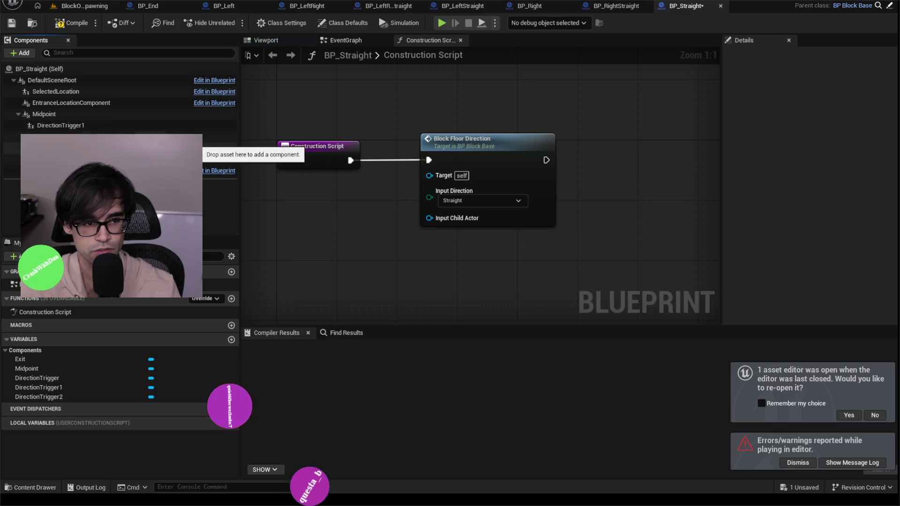
pyautogui.click(75, 92)
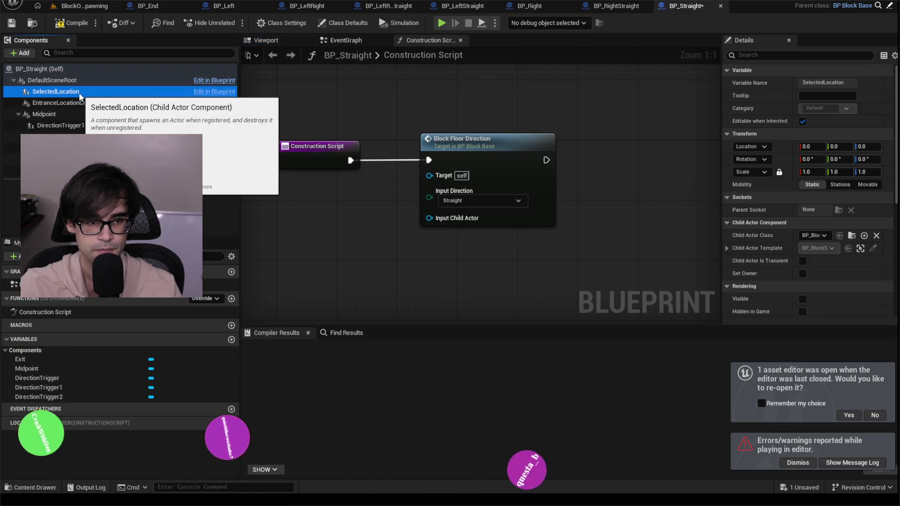
pyautogui.click(64, 24)
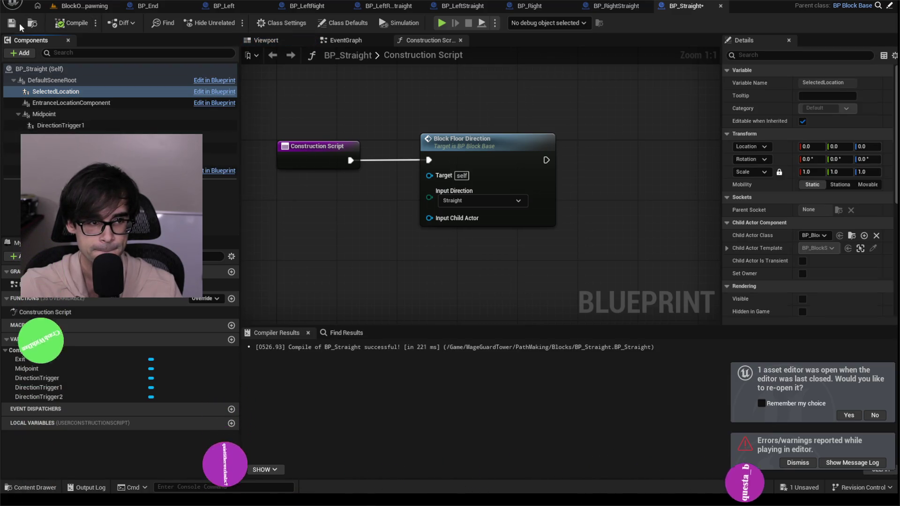
pyautogui.click(14, 24)
pyautogui.click(80, 6)
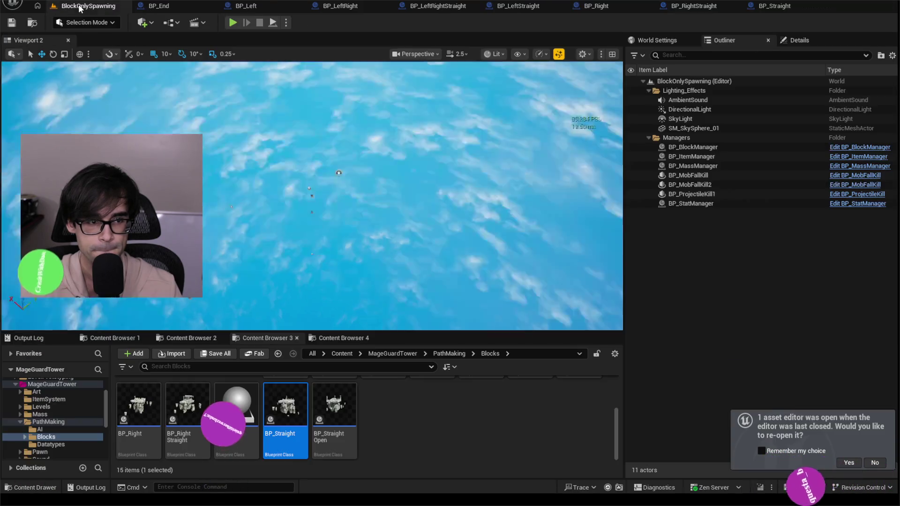
# - Open BP_StraightOpen, delete Foundation and its child component, and check the viewport
pyautogui.click(333, 407)
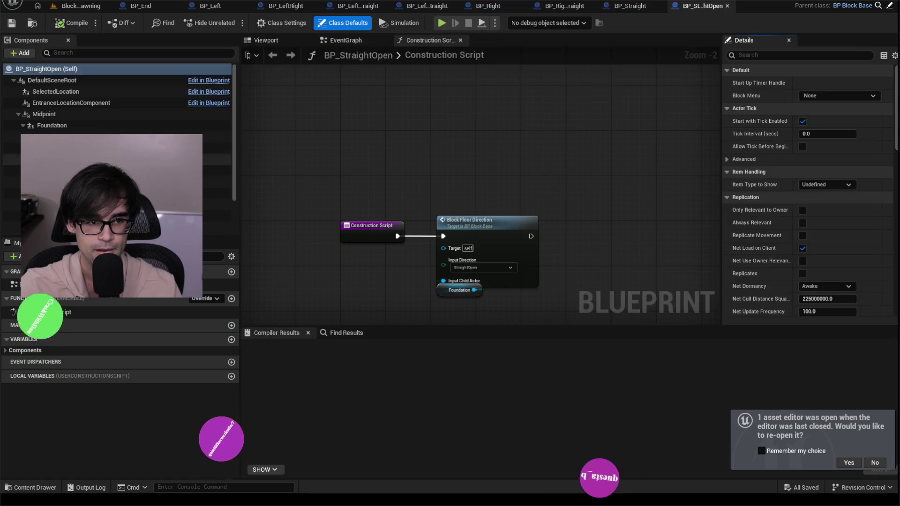
pyautogui.click(72, 126)
pyautogui.keyDown('ctrl'); pyautogui.click(113, 202); pyautogui.keyUp('ctrl')
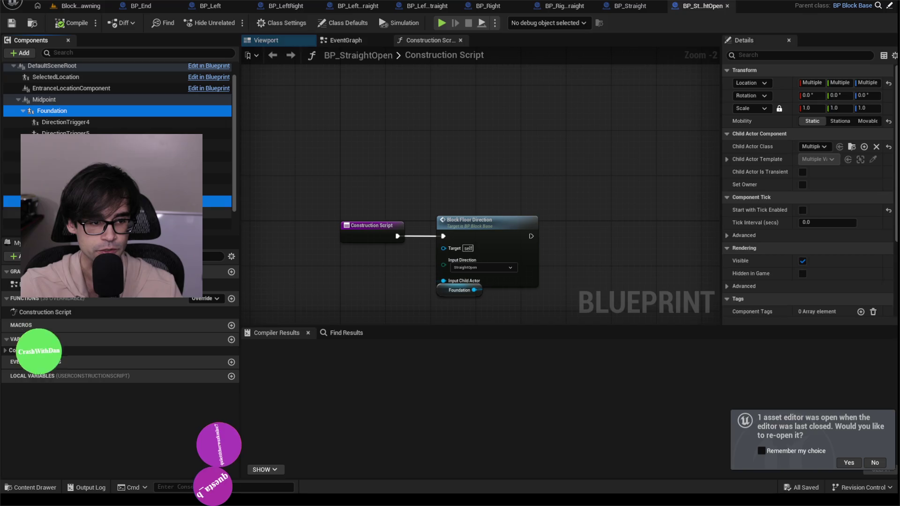
pyautogui.scroll(-2, 118, 141)
pyautogui.scroll(3, 109, 211)
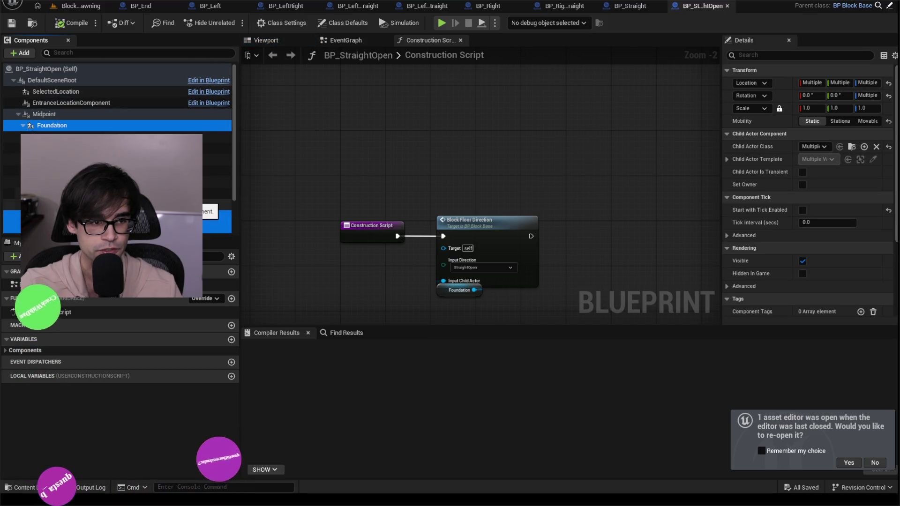
pyautogui.press('Delete')
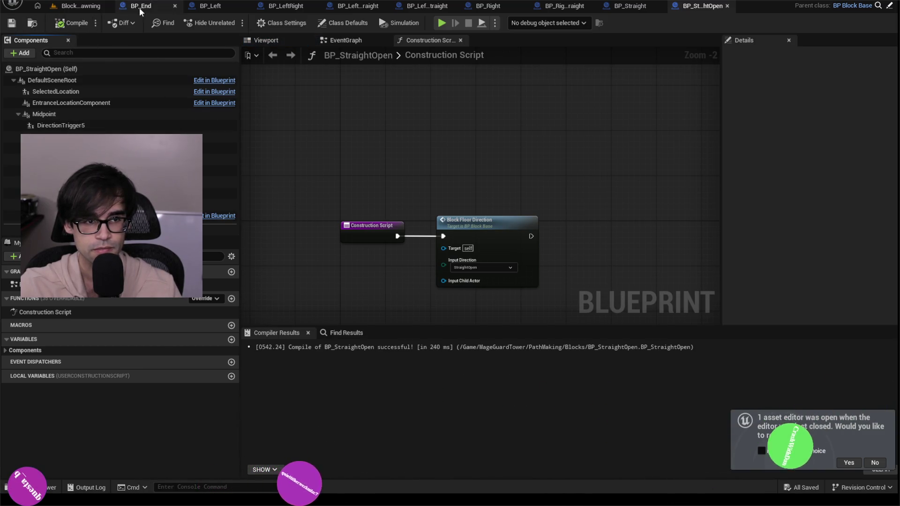
pyautogui.click(266, 41)
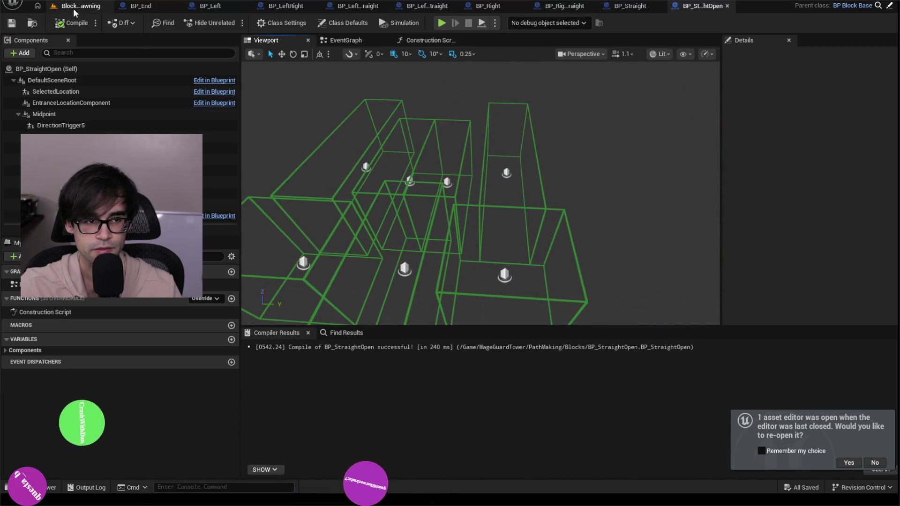
pyautogui.click(94, 6)
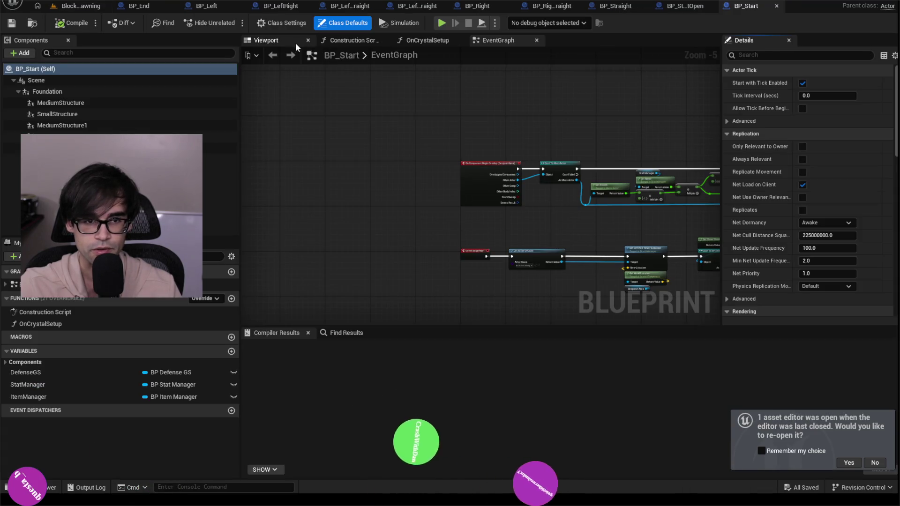
# - Delete MediumStructure, SmallStructure, MediumStructure1 and Foundation from BP_Start
pyautogui.click(295, 41)
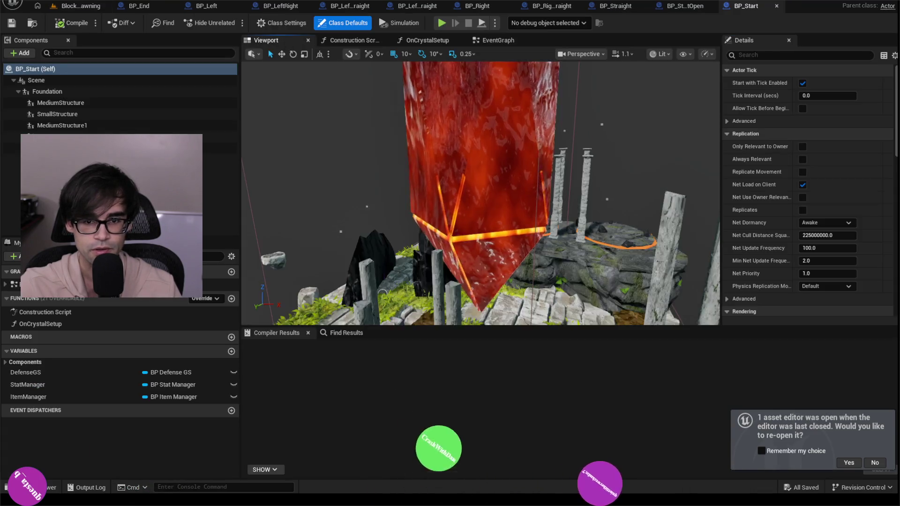
pyautogui.click(72, 102)
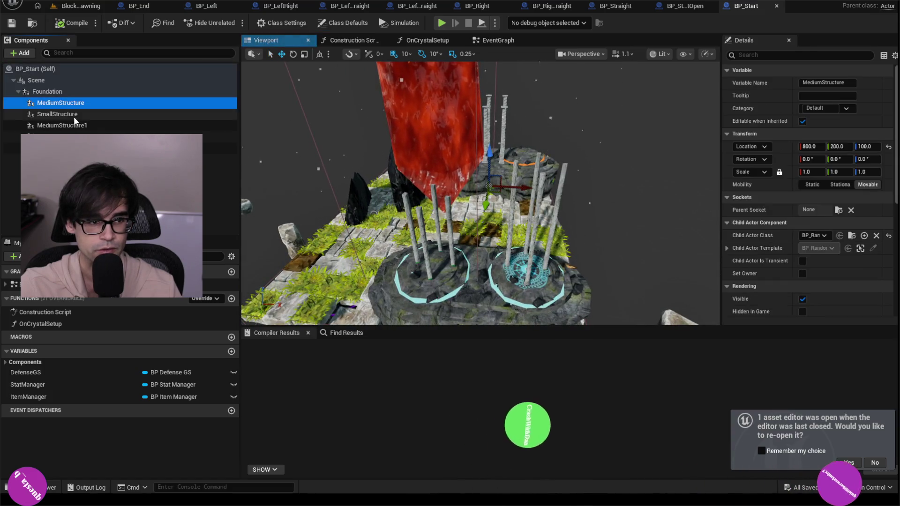
pyautogui.keyDown('ctrl'); pyautogui.click(72, 116); pyautogui.keyUp('ctrl')
pyautogui.keyDown('ctrl'); pyautogui.click(62, 126); pyautogui.keyUp('ctrl')
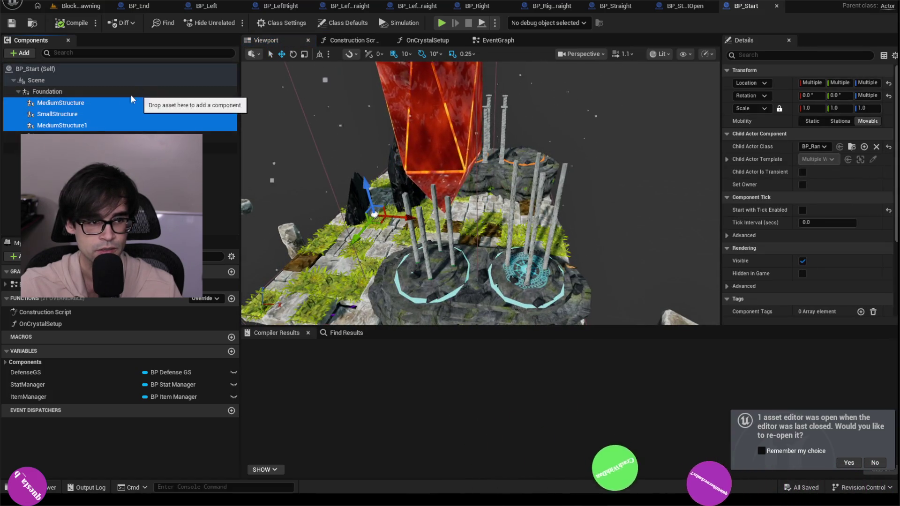
pyautogui.keyDown('ctrl'); pyautogui.click(119, 93); pyautogui.keyUp('ctrl')
pyautogui.press('Delete')
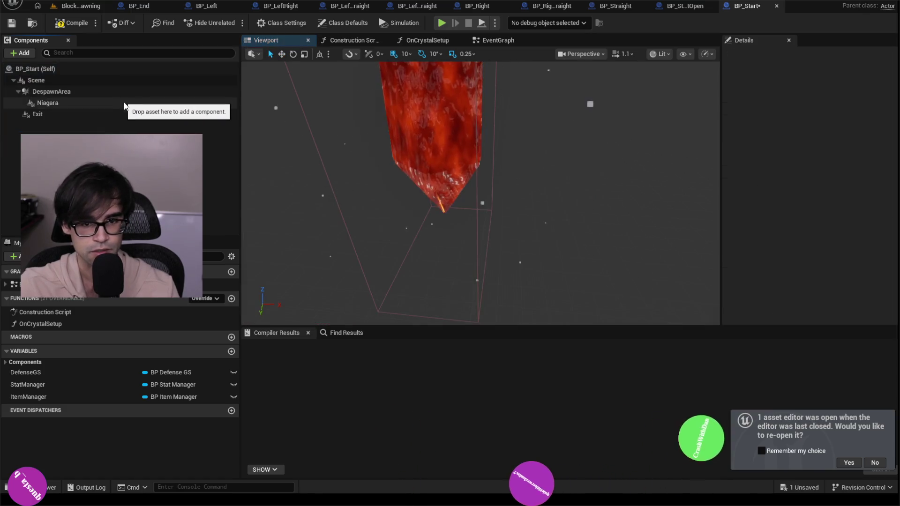
# - Delete BP_Start's Niagara component and compile, which reports 6 errors
pyautogui.click(85, 102)
pyautogui.moveTo(469, 188); pyautogui.dragTo(361, 187)
pyautogui.press('Delete')
pyautogui.click(62, 24)
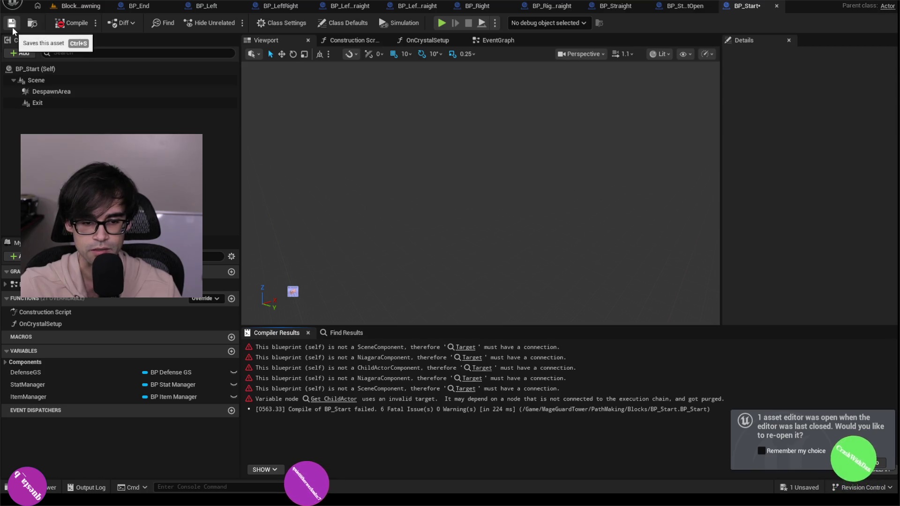
# - Restore BP_Start's Niagara component with undo and recompile to check remaining errors
pyautogui.click(465, 347)
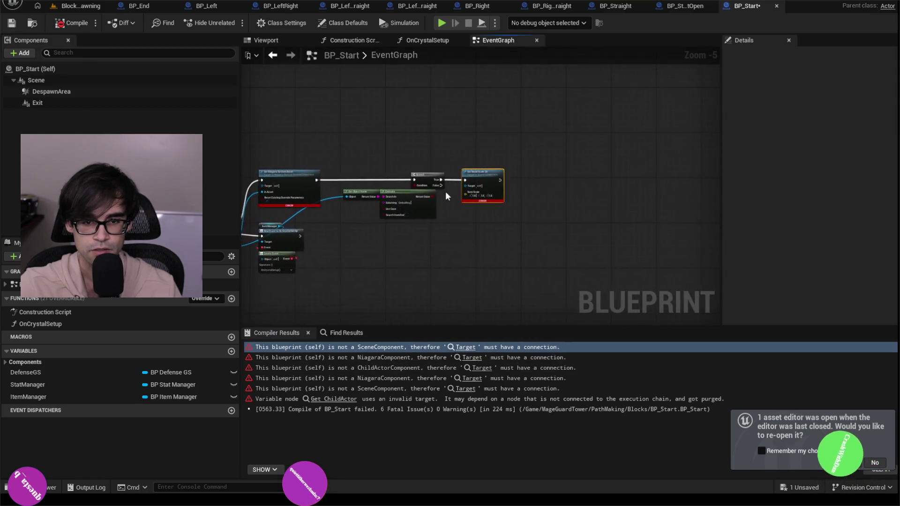
pyautogui.scroll(3, 445, 195)
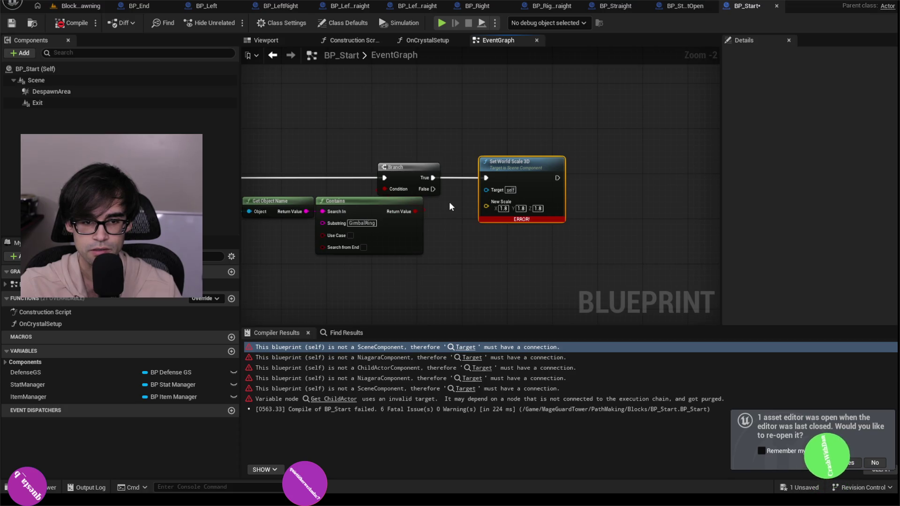
pyautogui.hotkey('ctrl', 'z')
pyautogui.click(65, 23)
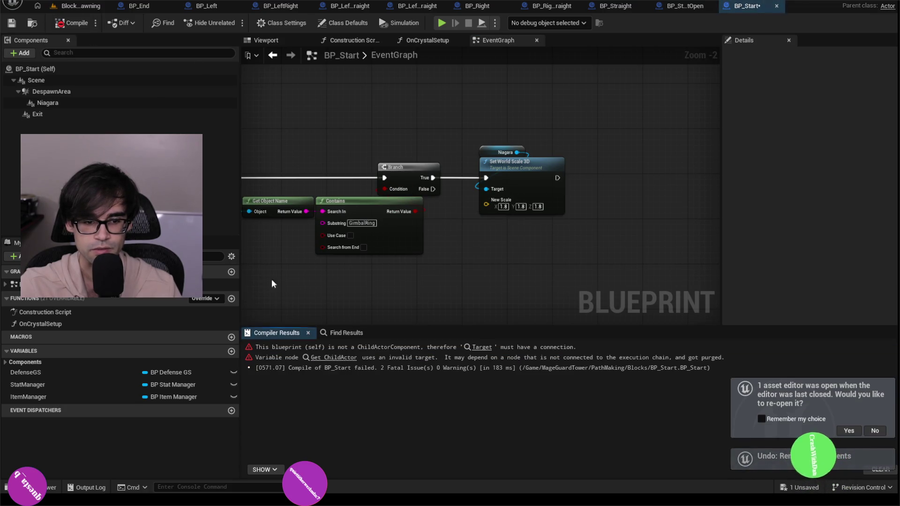
# - Break the Construction Script wire to the Cast node, compile, save, and start a play test
pyautogui.click(481, 347)
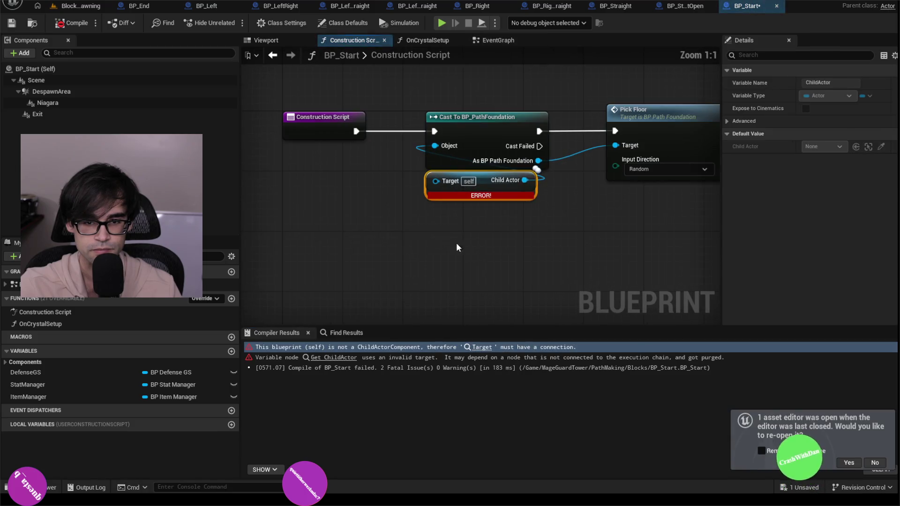
pyautogui.moveTo(395, 130); pyautogui.dragTo(385, 162)
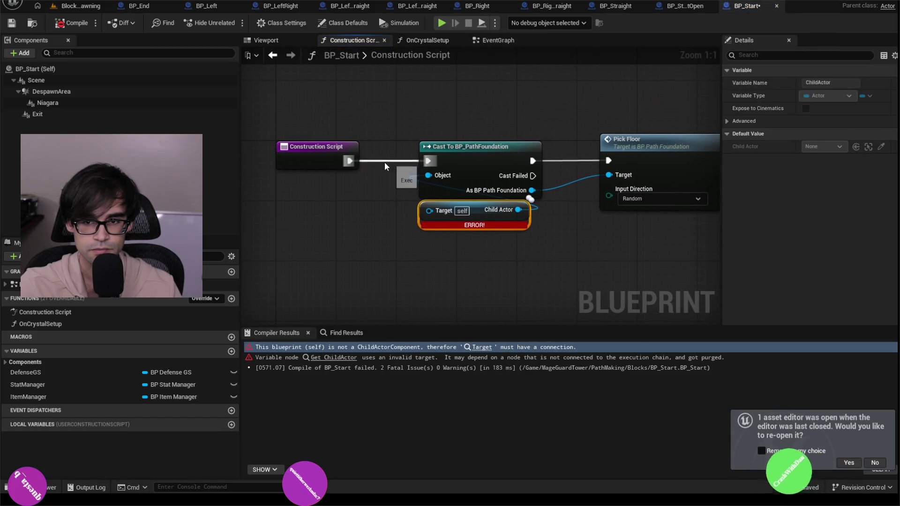
pyautogui.keyDown('alt'); pyautogui.click(348, 163); pyautogui.keyUp('alt')
pyautogui.click(73, 21)
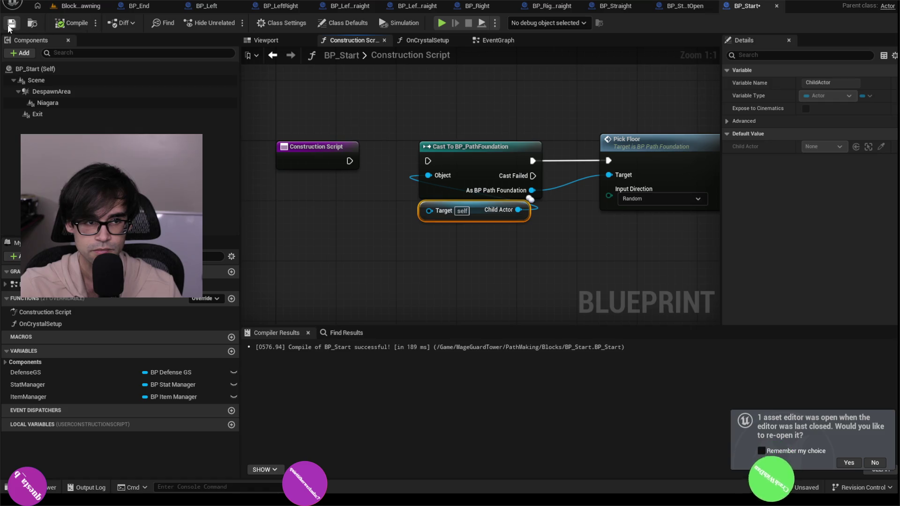
pyautogui.click(9, 26)
pyautogui.click(77, 5)
pyautogui.hotkey('alt', 'p')
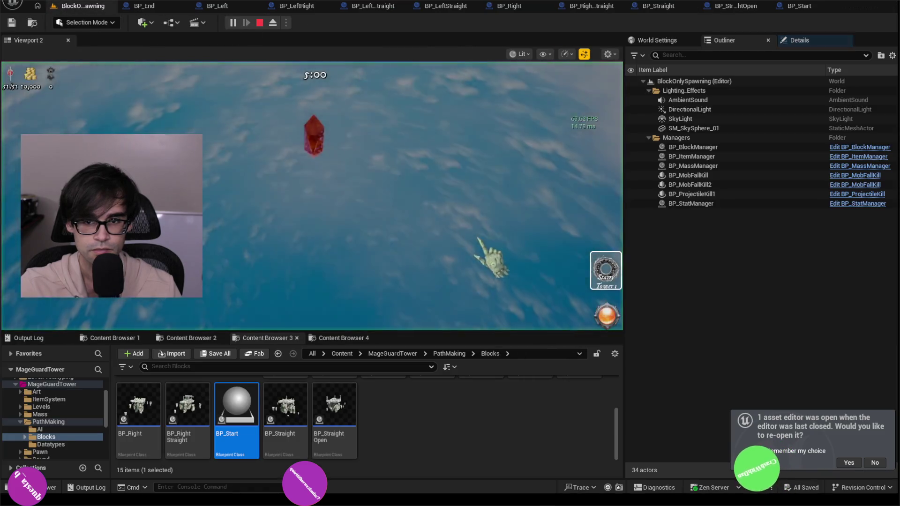
# - Stop the play session, play BlockOnlySpawning again, stop it, and dismiss the notification
pyautogui.press('Escape')
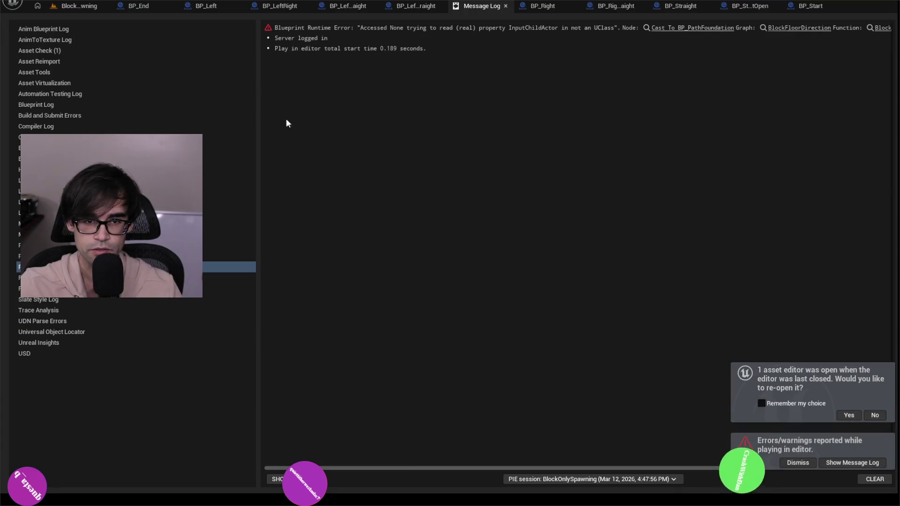
pyautogui.click(508, 10)
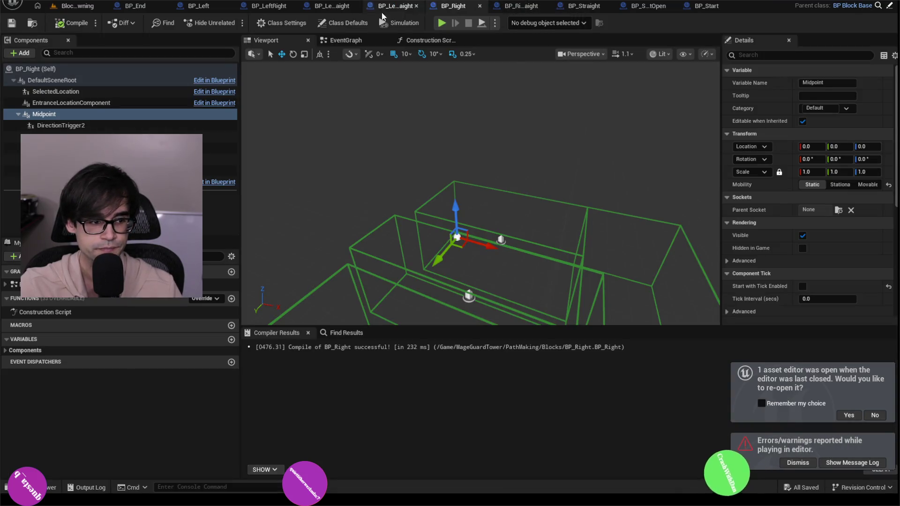
pyautogui.click(77, 6)
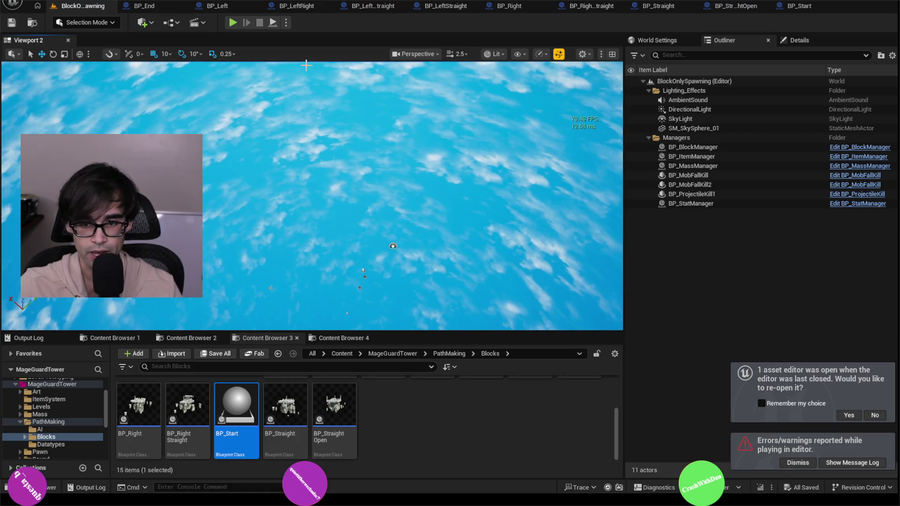
pyautogui.click(233, 22)
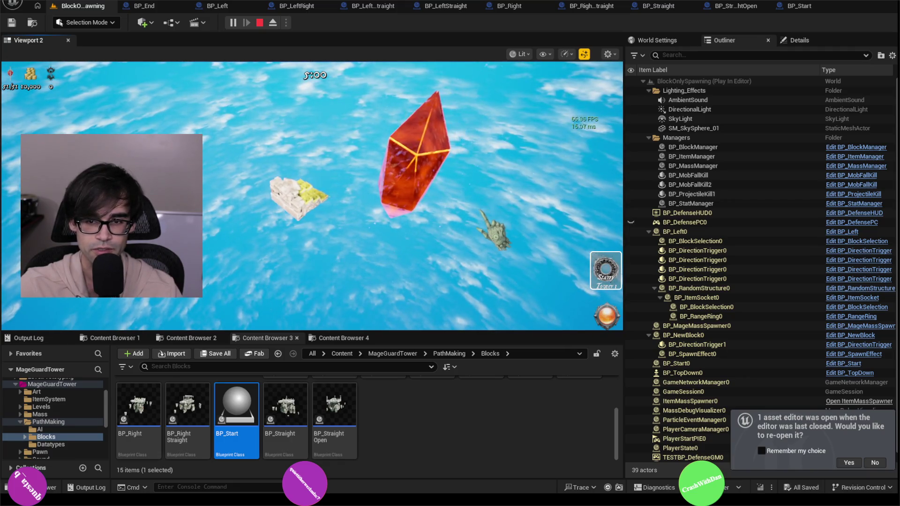
pyautogui.press('Escape')
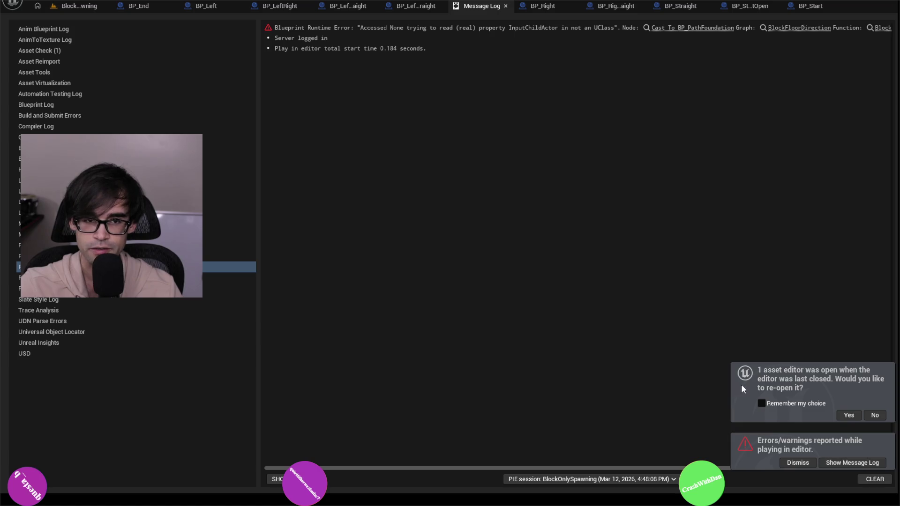
pyautogui.click(867, 415)
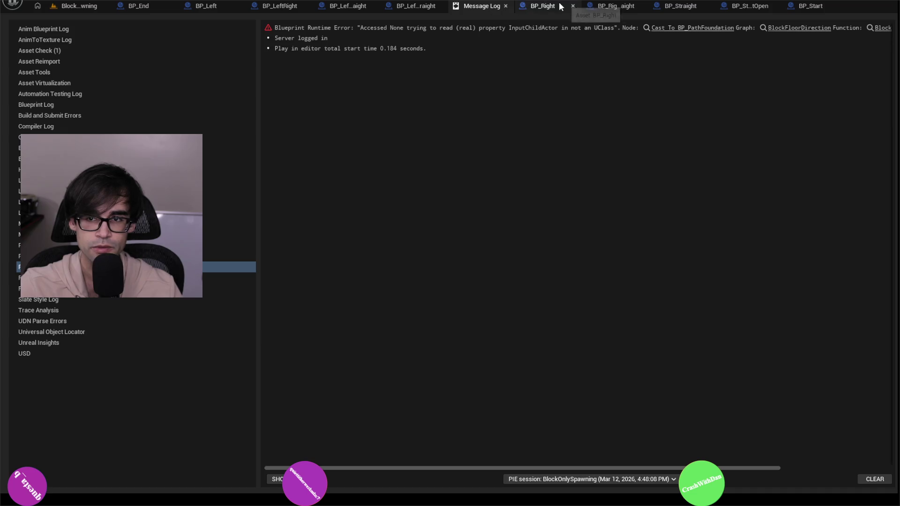
# - Inspect BP_Start's DespawnArea, Niagara, Exit and Scene components, then save it
pyautogui.click(808, 6)
pyautogui.click(295, 40)
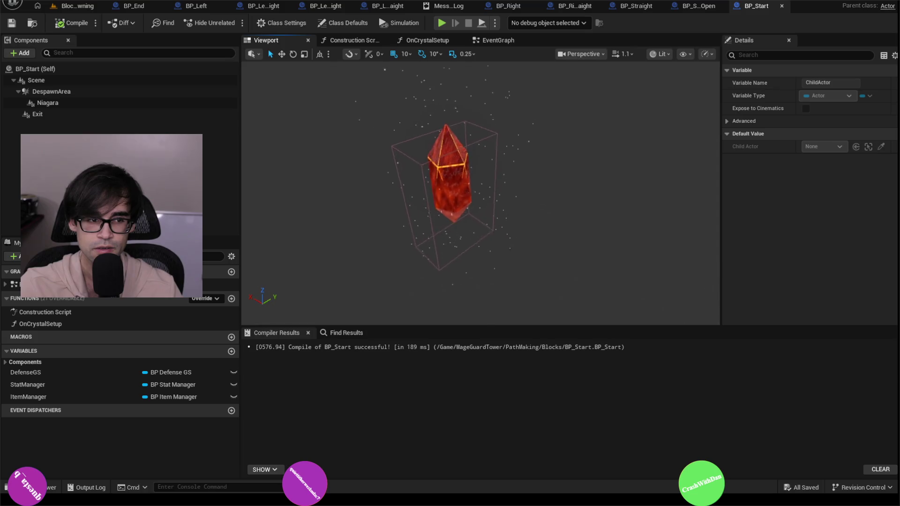
pyautogui.click(77, 92)
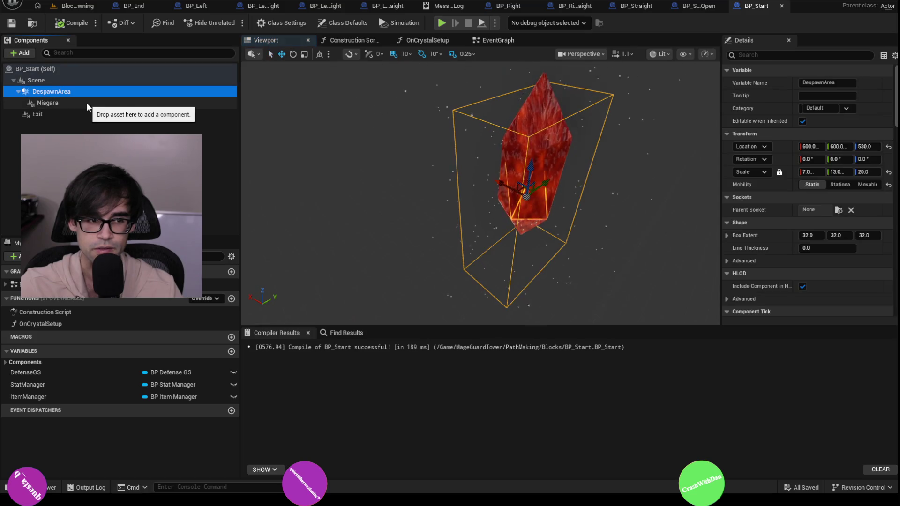
pyautogui.click(86, 102)
pyautogui.click(86, 114)
pyautogui.click(80, 83)
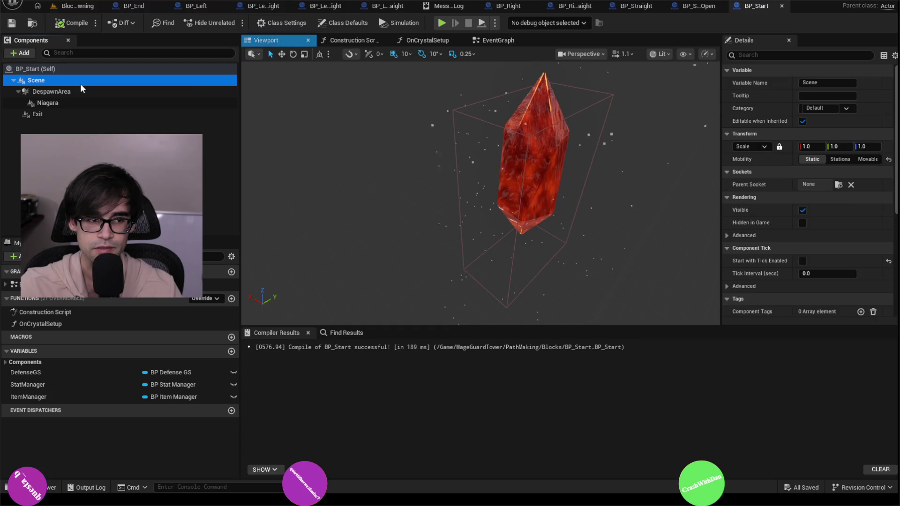
pyautogui.click(82, 72)
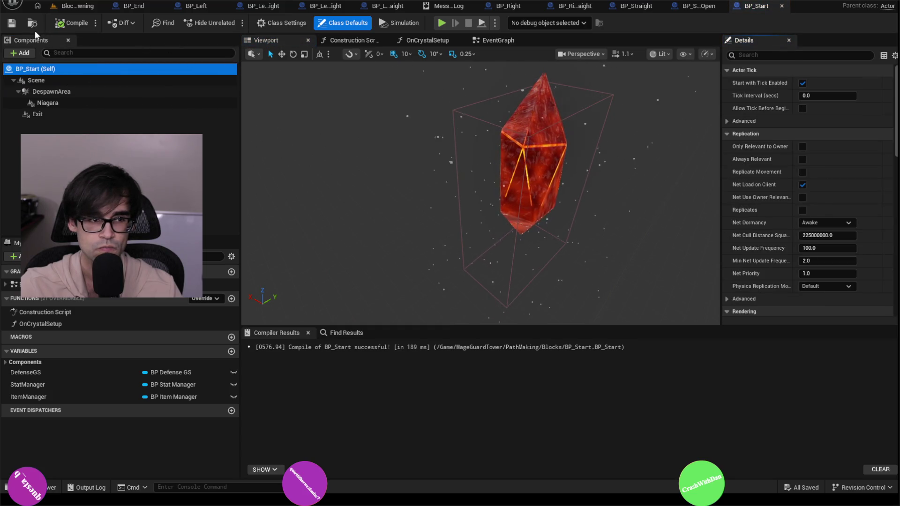
pyautogui.click(19, 22)
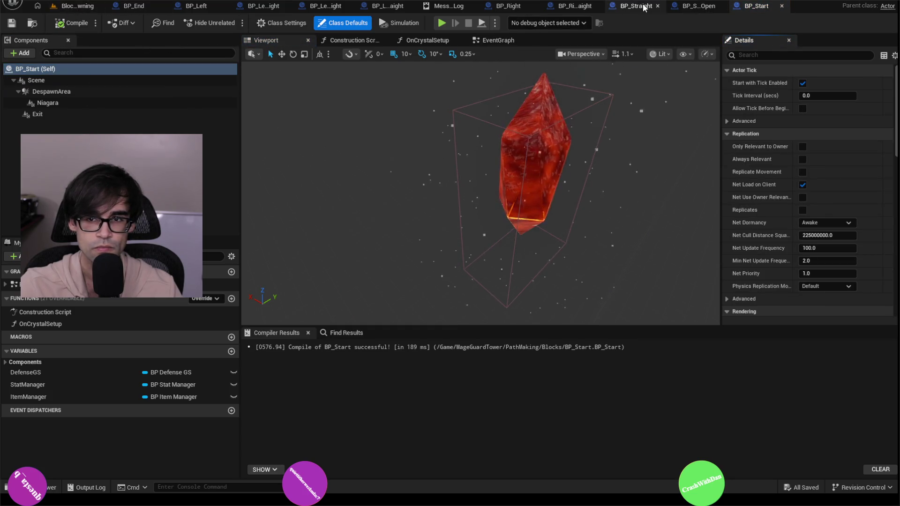
# - Review the BP_Straight, BP_StraightOpen, BP_RightStraight and BP_Right tabs, then close the Message Log
pyautogui.click(637, 6)
pyautogui.click(265, 40)
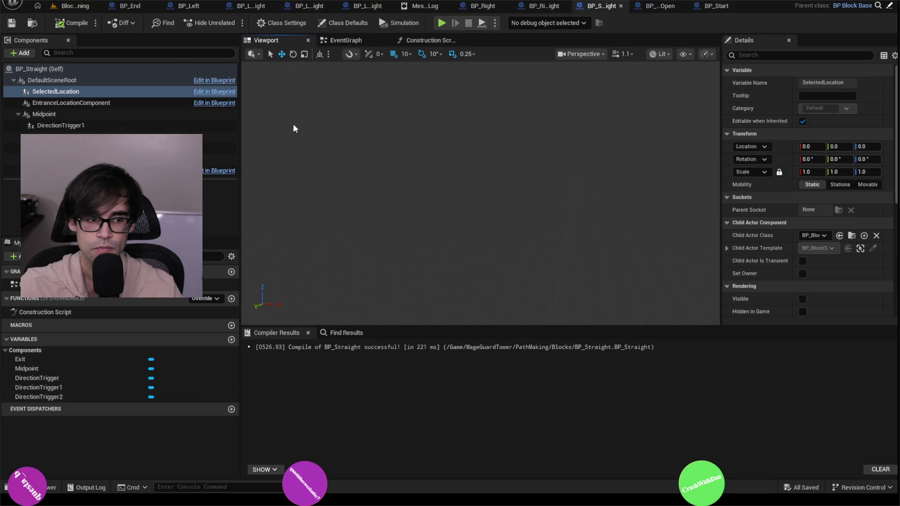
pyautogui.click(654, 6)
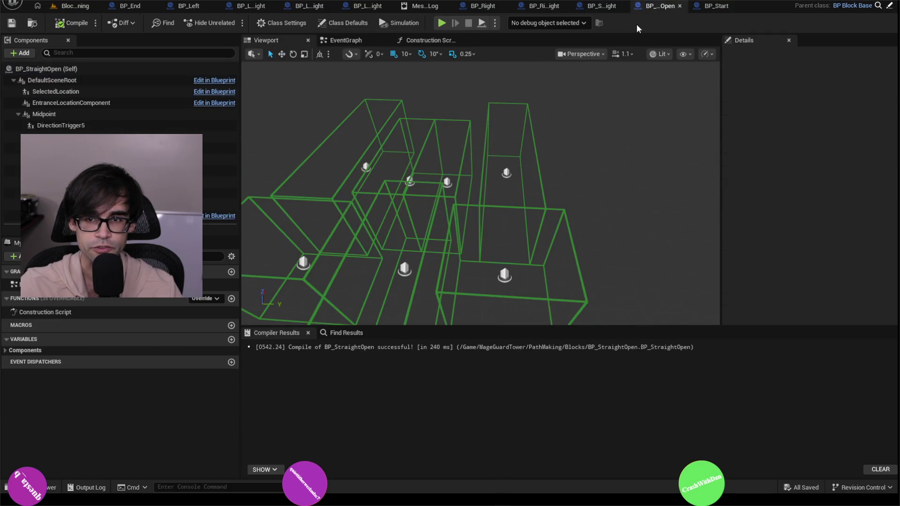
pyautogui.click(542, 6)
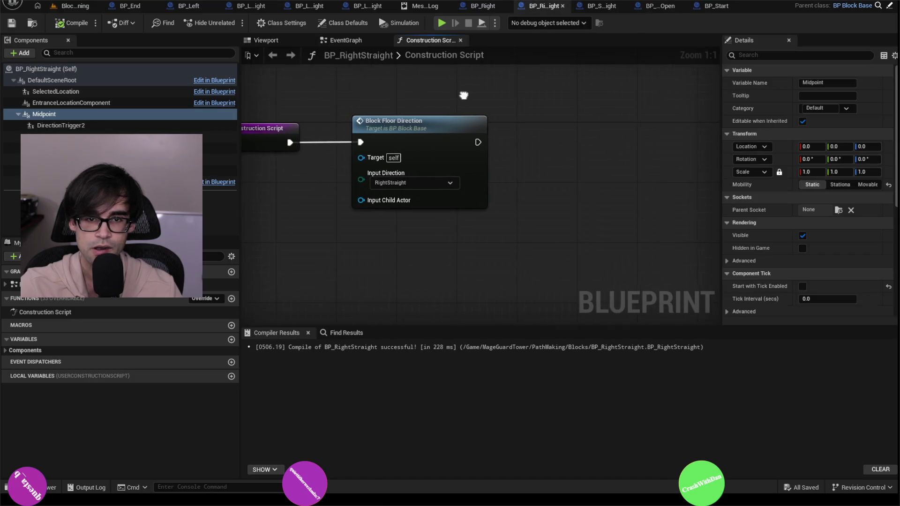
pyautogui.click(276, 41)
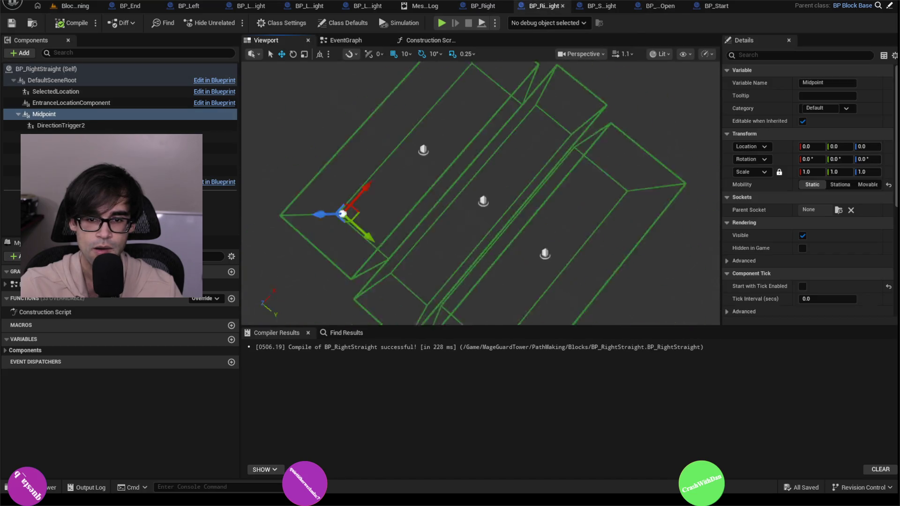
pyautogui.click(483, 6)
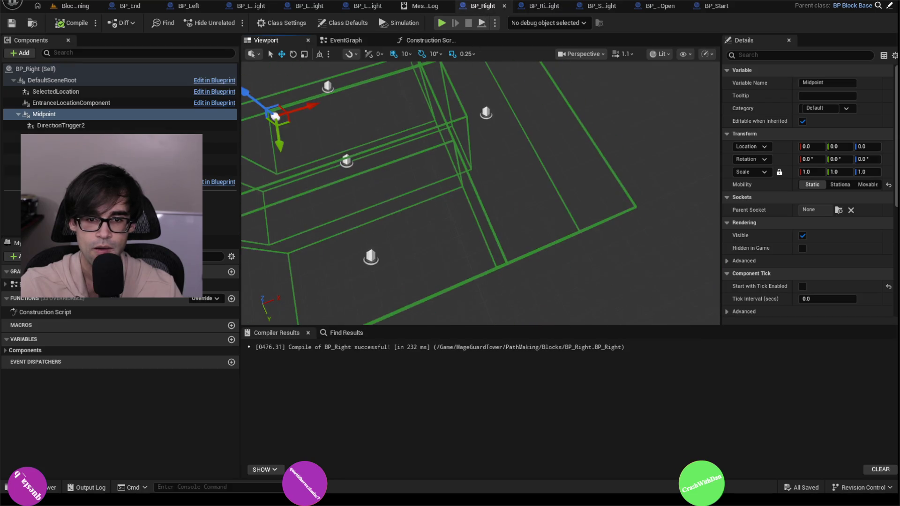
pyautogui.click(418, 6)
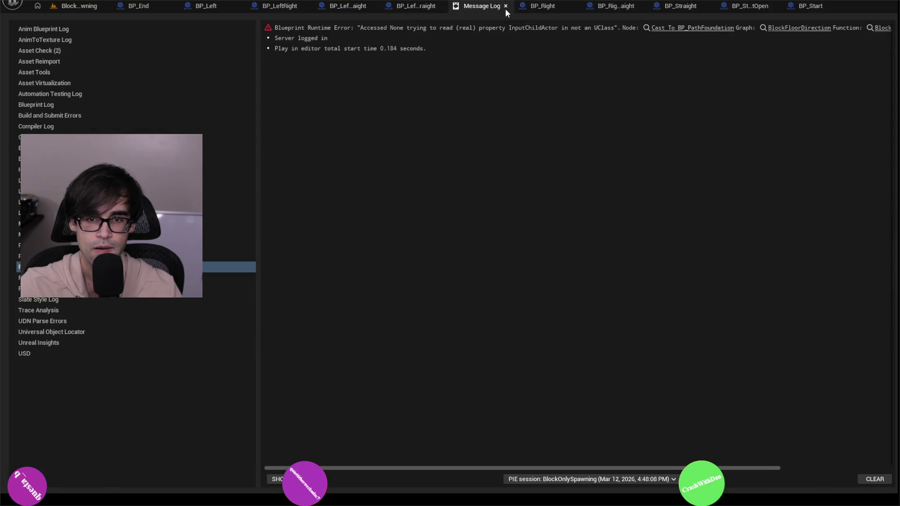
pyautogui.click(505, 6)
# - Look through the BP_LeftStraight, BP_LeftRightStraight, BP_LeftRight and BP_Left blueprints
pyautogui.click(396, 7)
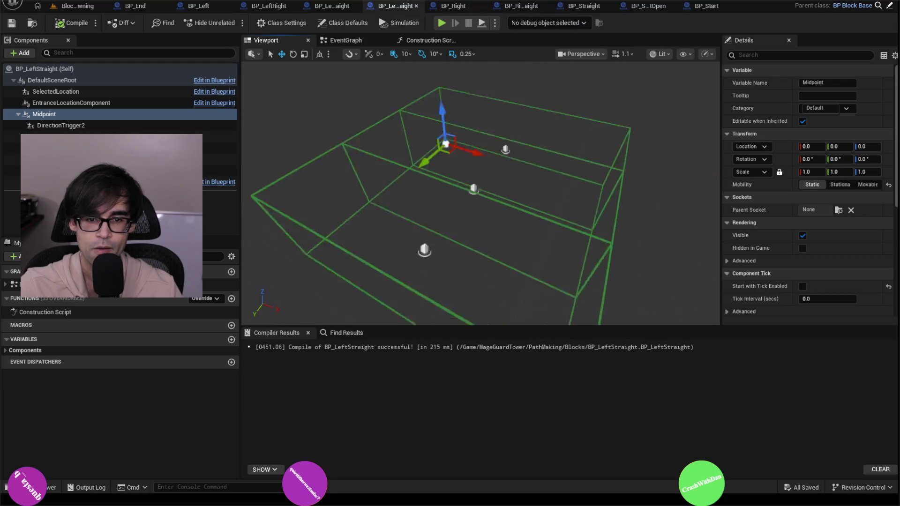
pyautogui.click(329, 10)
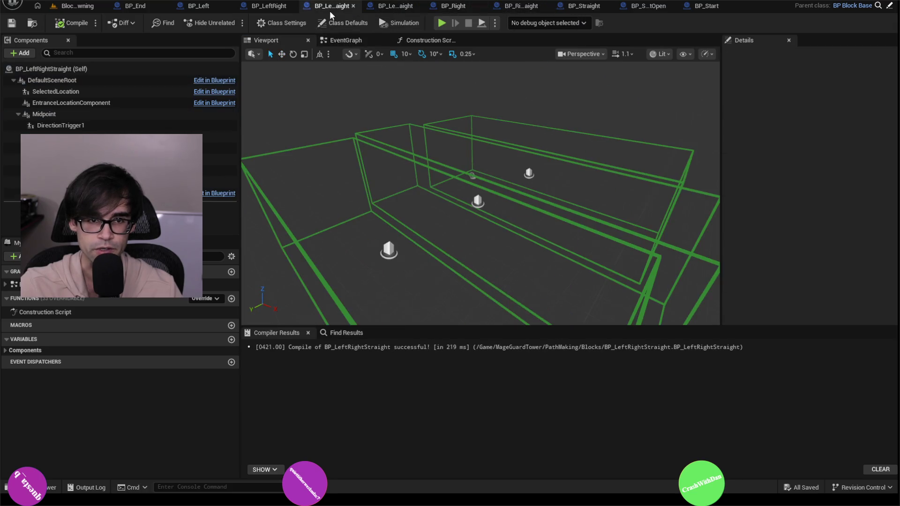
pyautogui.click(278, 6)
pyautogui.click(198, 6)
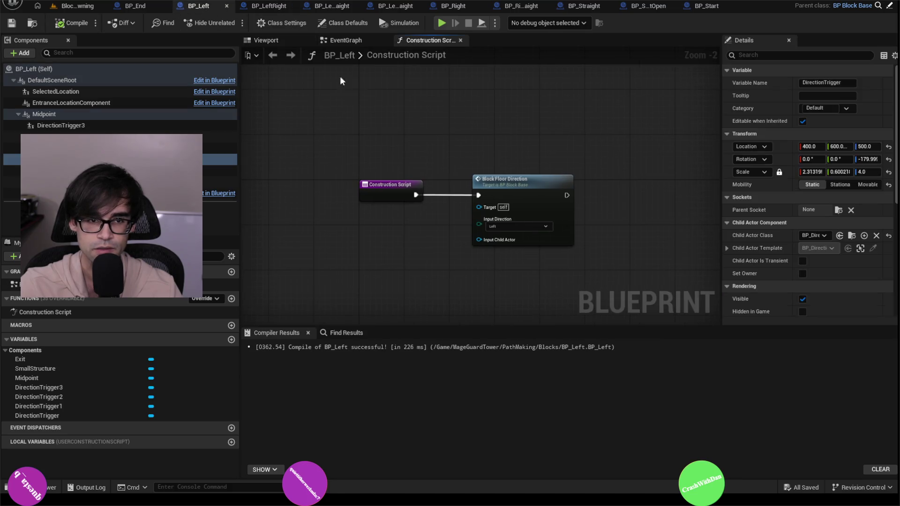
# - Delete the SmallStructure sphere from BP_Left's viewport and return to BlockOnlySpawning
pyautogui.click(265, 40)
pyautogui.moveTo(312, 73)
pyautogui.mouseDown()
pyautogui.moveTo(328, 122)
pyautogui.moveTo(370, 178)
pyautogui.mouseUp()
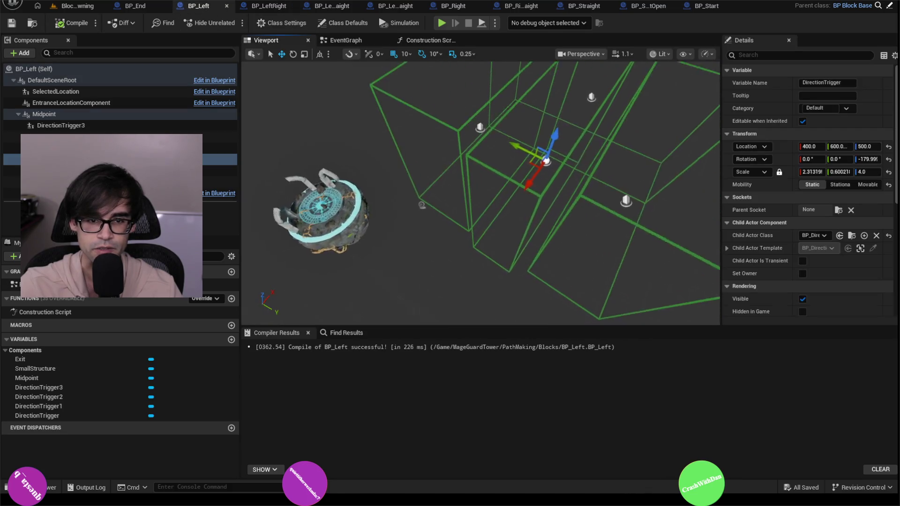
pyautogui.click(320, 202)
pyautogui.press('Delete')
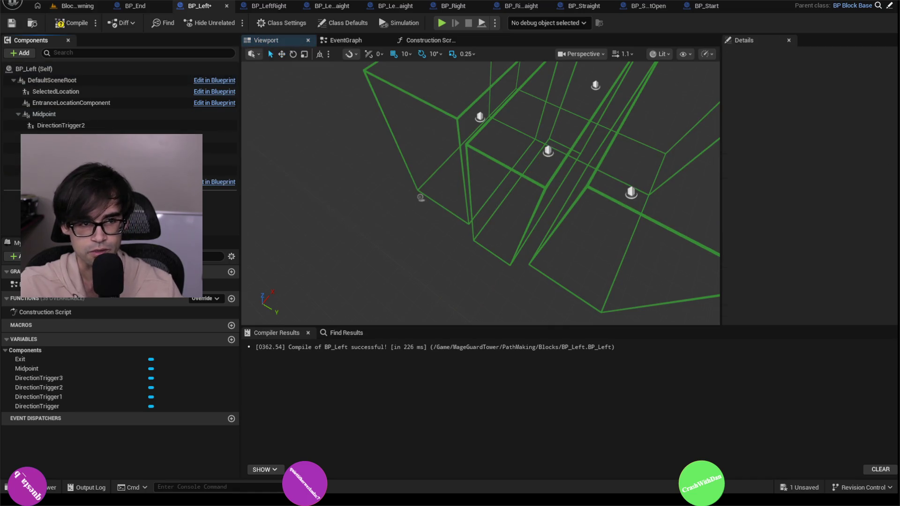
pyautogui.click(155, 7)
pyautogui.click(77, 6)
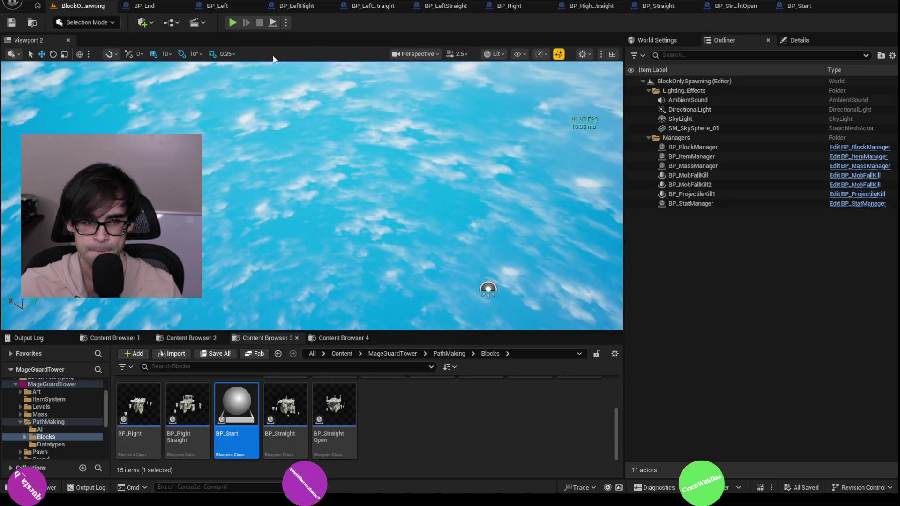
# - Start Play-in-Editor and collapse BP_NewBlock0 and BP_Right0 in the Outliner
pyautogui.click(232, 23)
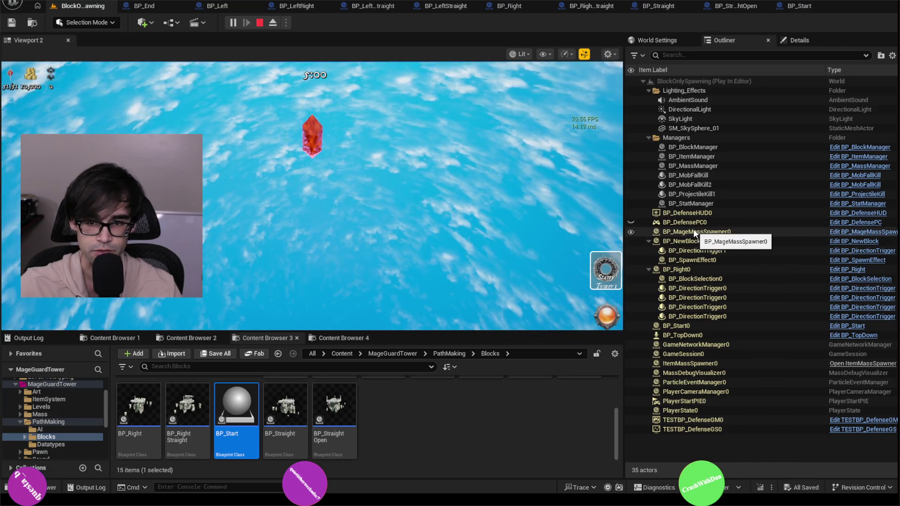
pyautogui.click(648, 241)
pyautogui.click(650, 250)
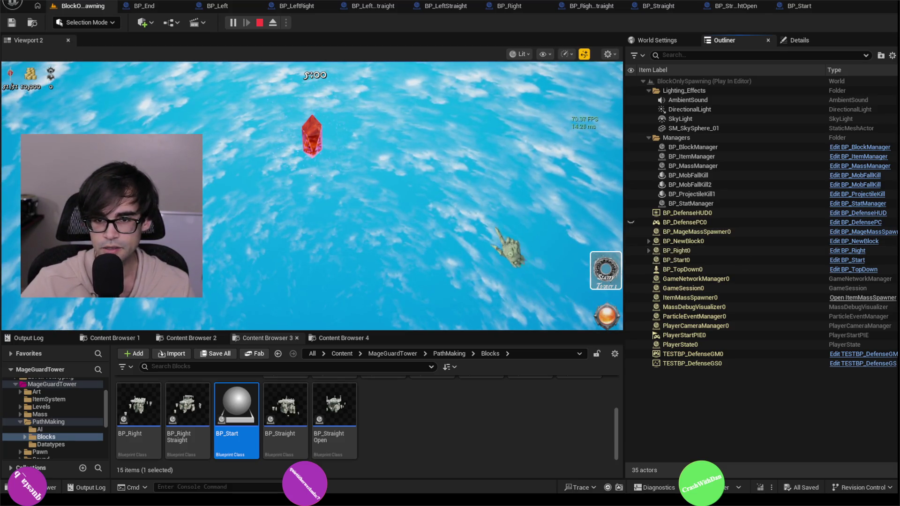
# - Spawn a new block at the red crystal, collapse BP_NewBlock1 and BP_Right1, and select BP_Start0
pyautogui.click(530, 241)
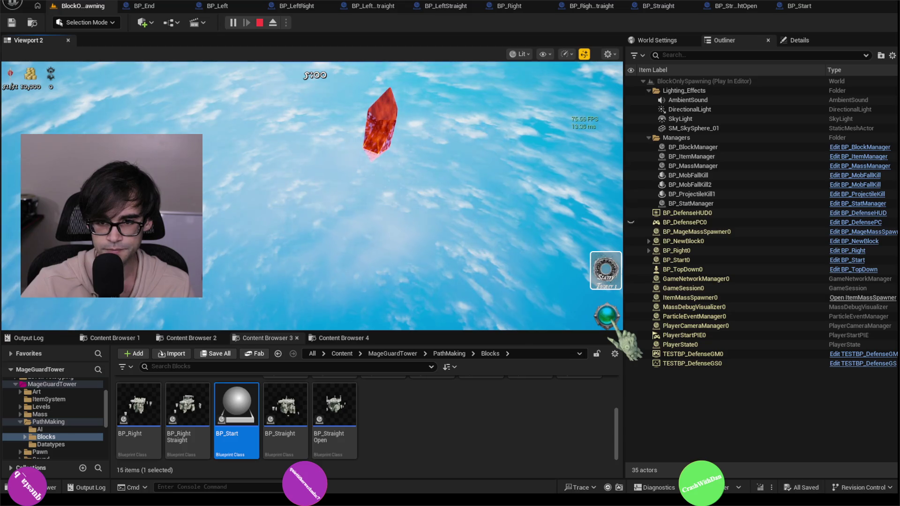
pyautogui.click(608, 323)
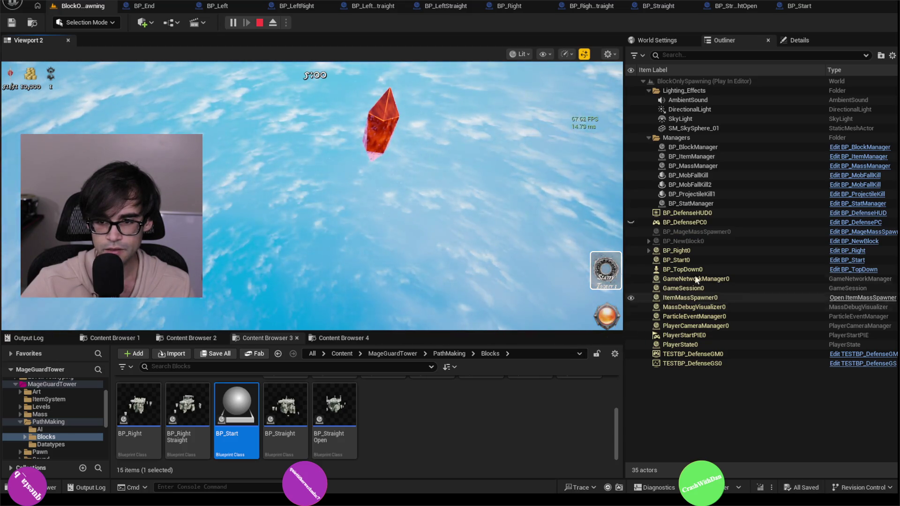
pyautogui.click(729, 224)
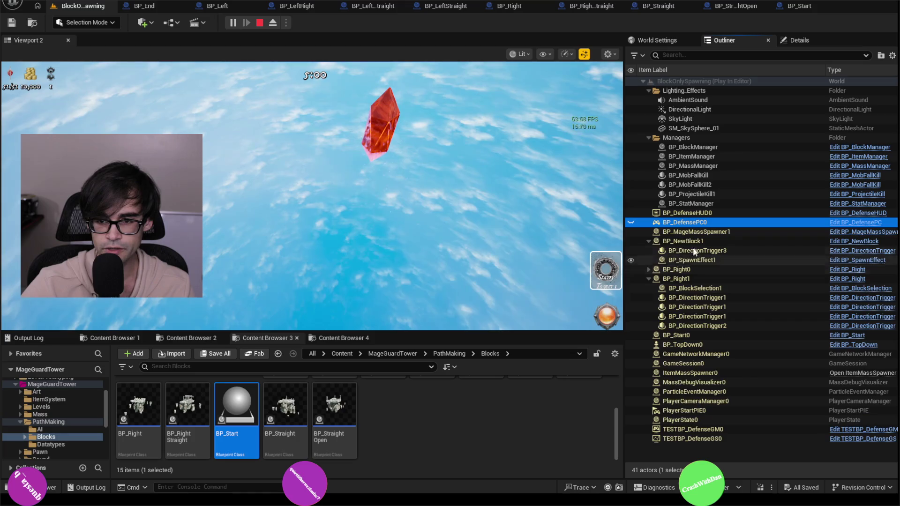
pyautogui.click(648, 241)
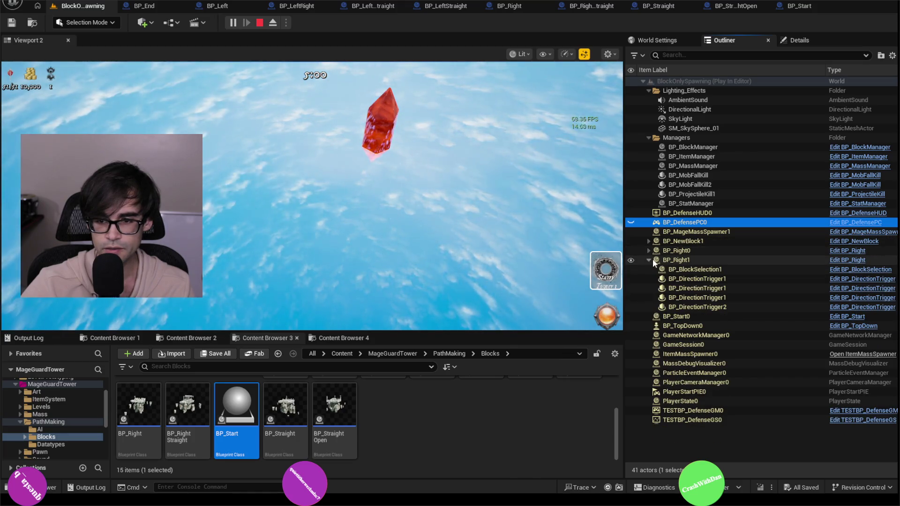
pyautogui.click(648, 260)
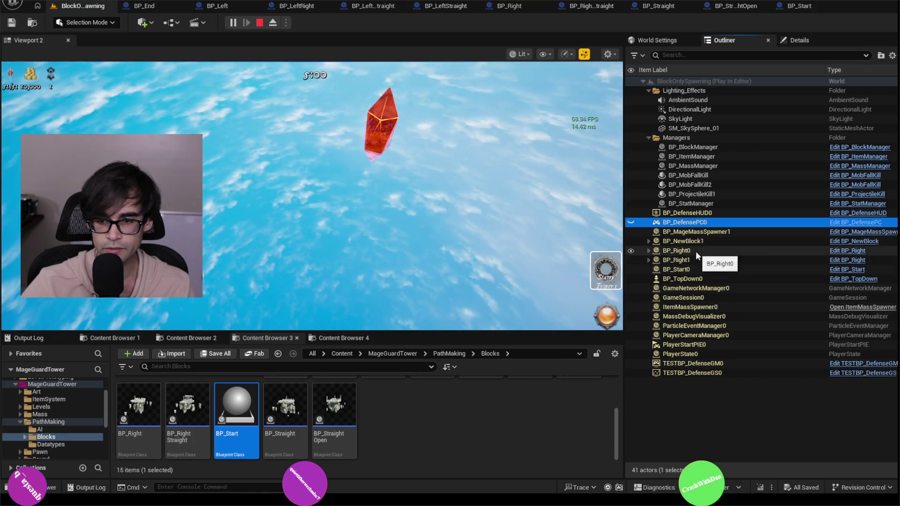
pyautogui.click(700, 270)
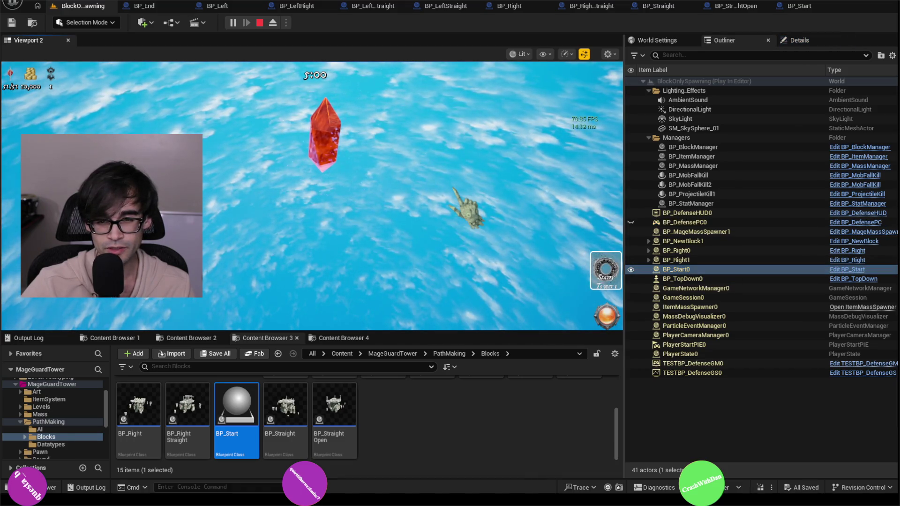
# - Switch to Shader Complexity view, eject, save a screenshot, and re-possess the game
pyautogui.press('F1')
pyautogui.press('F3')
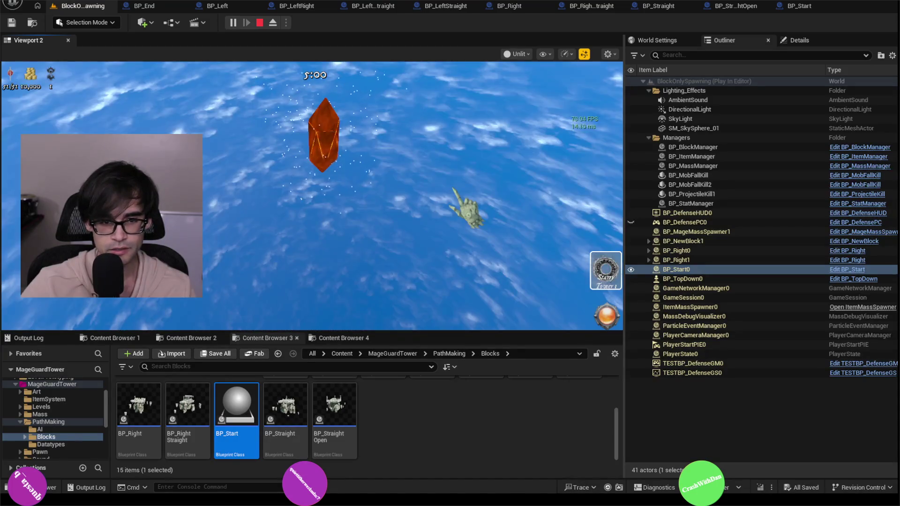
pyautogui.press('F5')
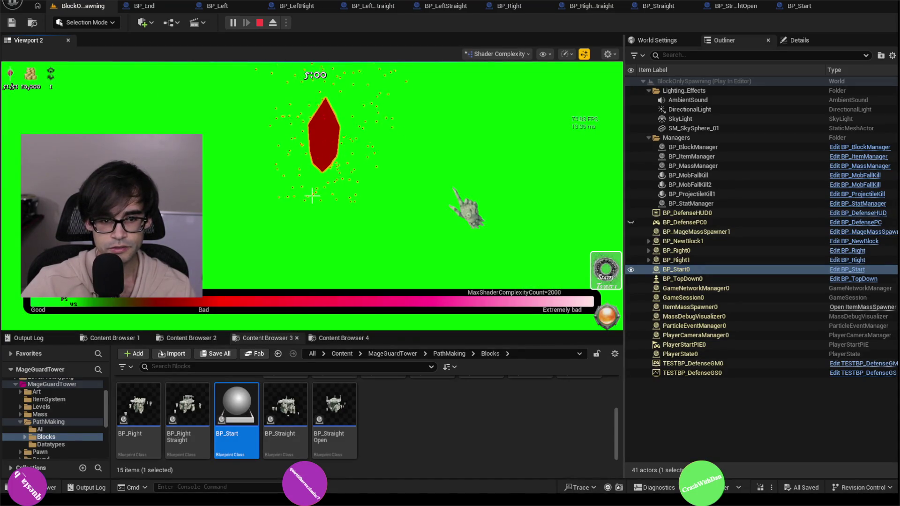
pyautogui.press('F8')
pyautogui.press('F9')
pyautogui.press('F8')
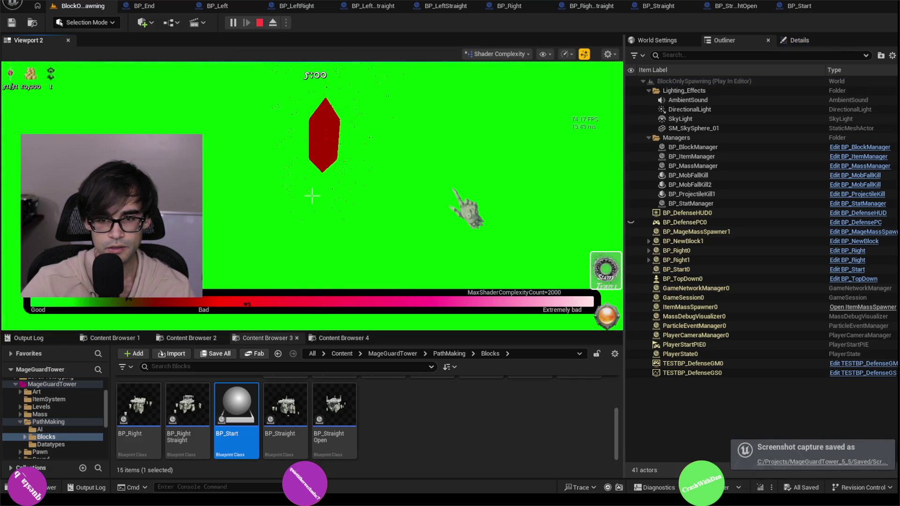
# - Try the CSG Wireframe and Player Collision view modes, then return to Lit
pyautogui.press('F1')
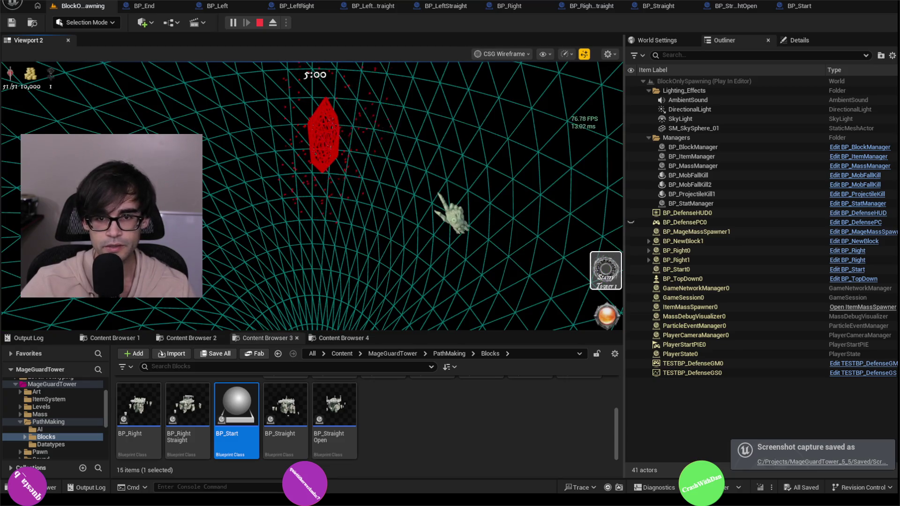
pyautogui.click(512, 55)
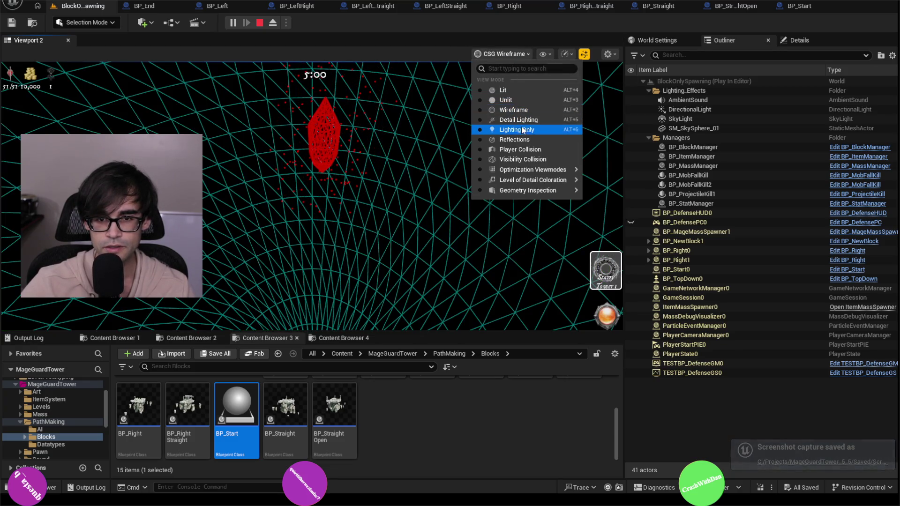
pyautogui.click(520, 150)
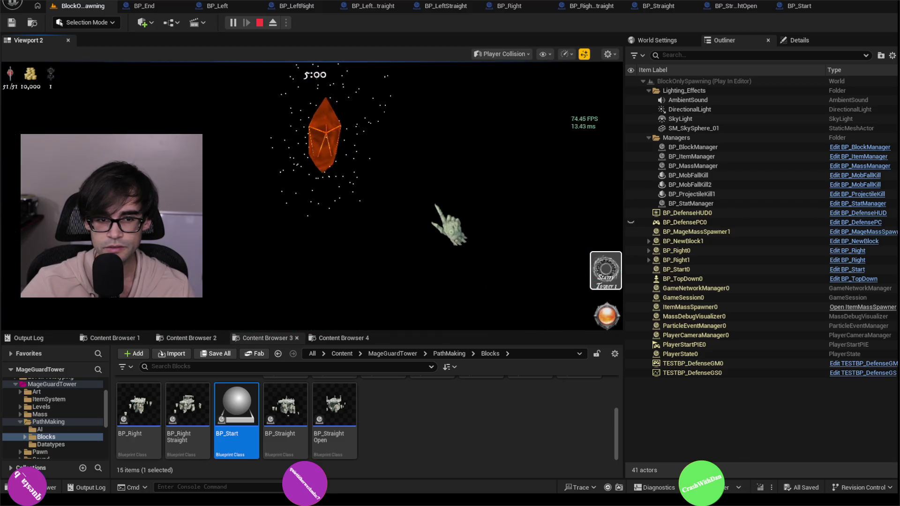
pyautogui.click(524, 54)
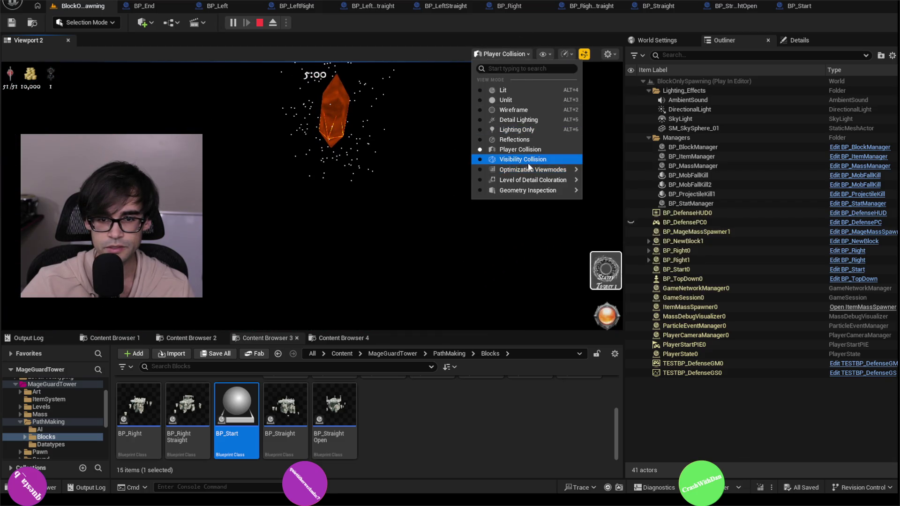
pyautogui.click(520, 91)
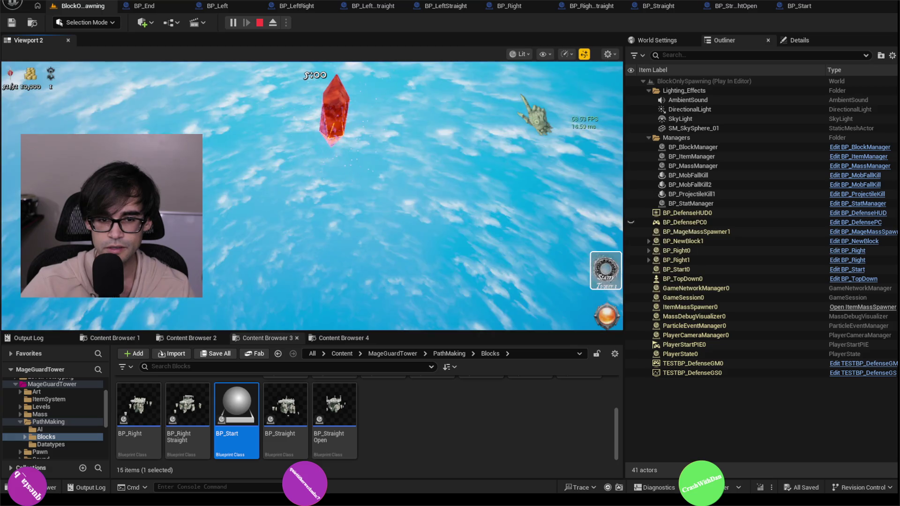
pyautogui.click(527, 54)
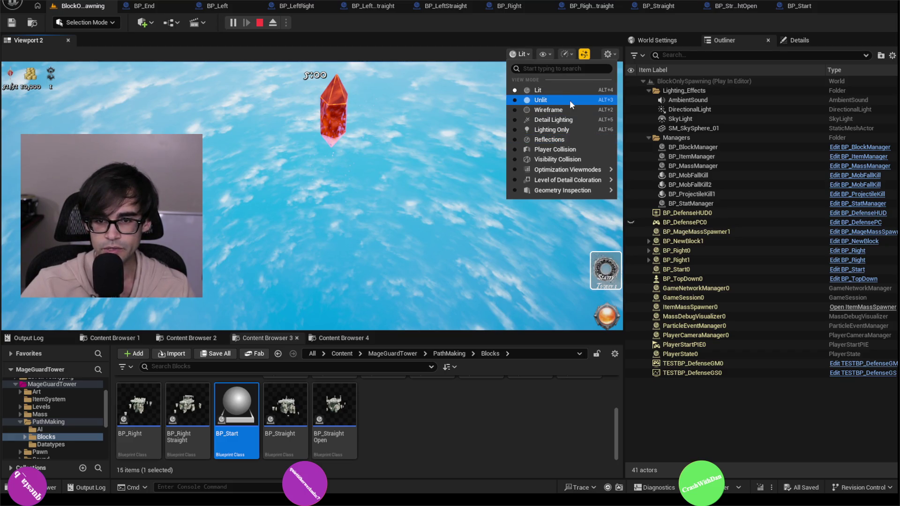
# - Switch the play viewport to Wireframe view and turn off Collision in the Show flags
pyautogui.click(550, 110)
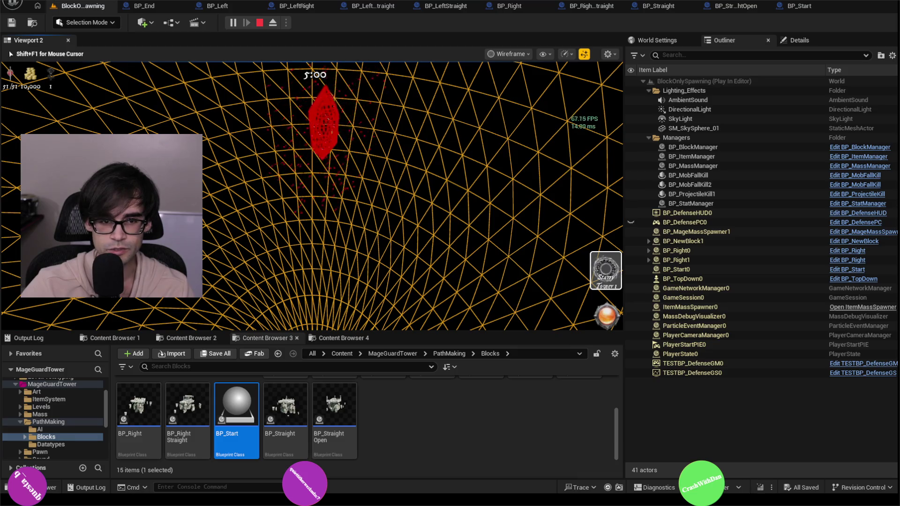
pyautogui.click(523, 54)
pyautogui.click(546, 54)
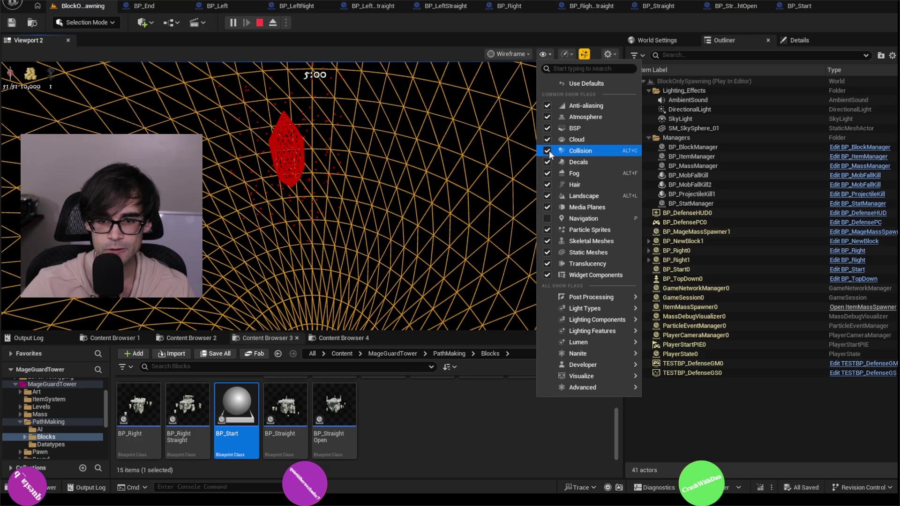
pyautogui.click(543, 54)
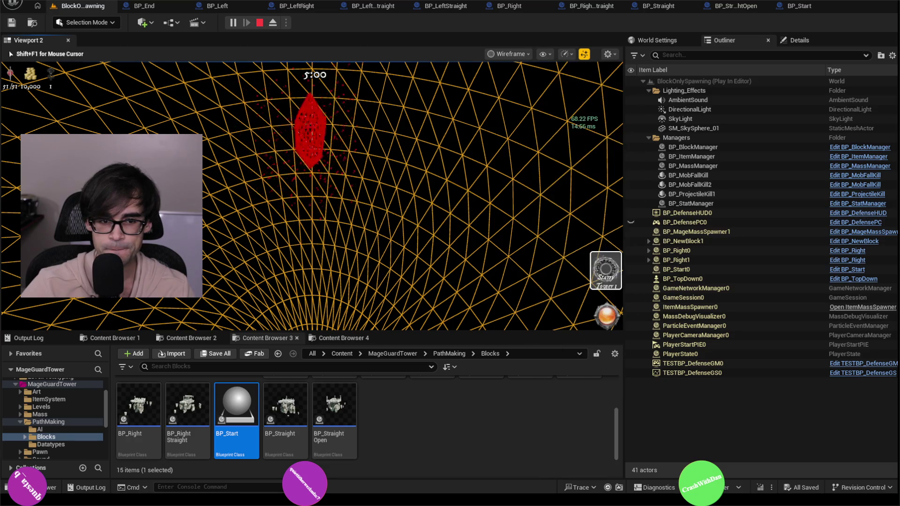
# - Browse the Show flags submenus, close the menu, and switch to CSG Wireframe with Alt+1
pyautogui.click(542, 54)
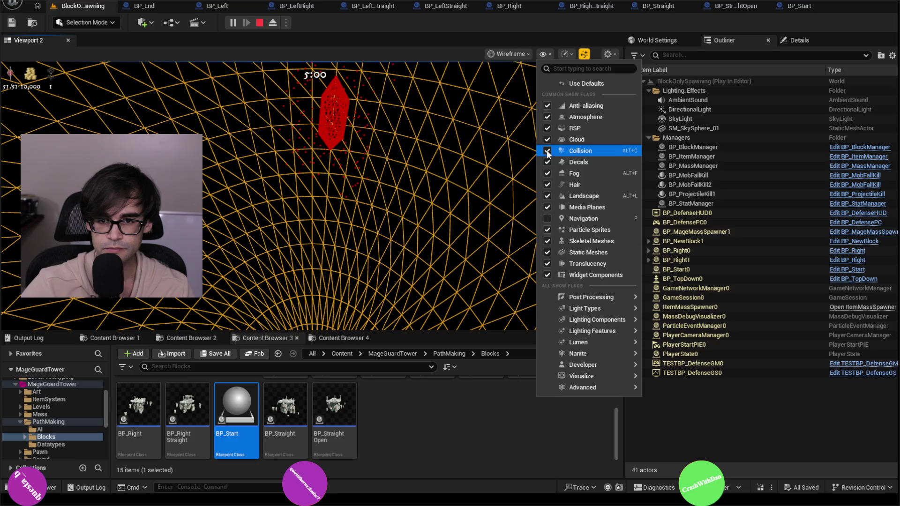
pyautogui.moveTo(597, 320)
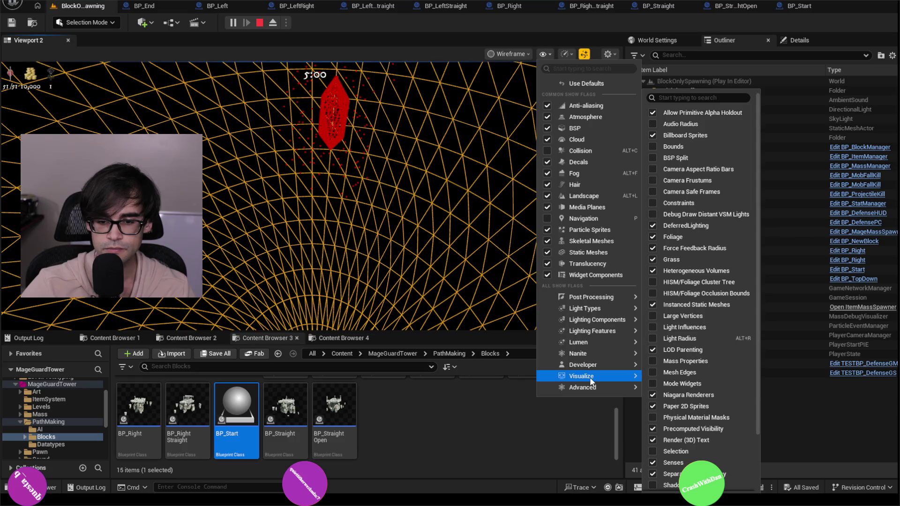
pyautogui.moveTo(591, 377)
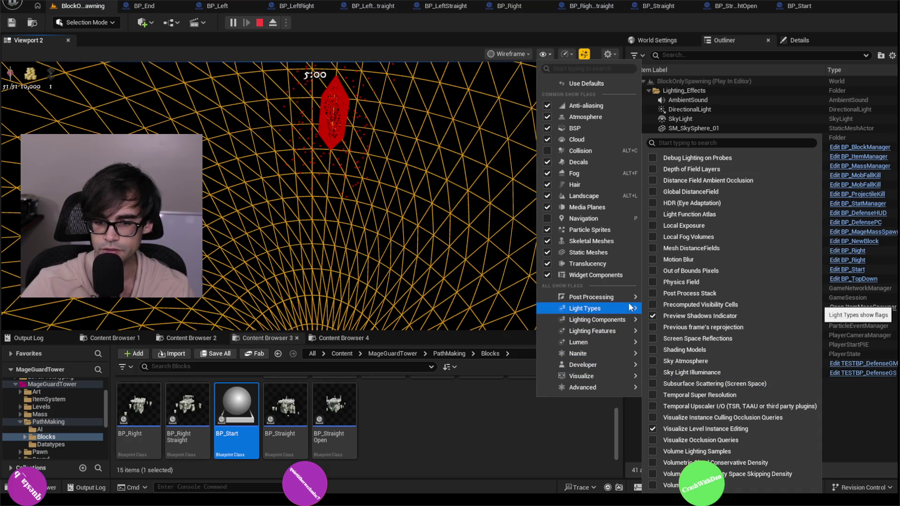
pyautogui.moveTo(623, 390)
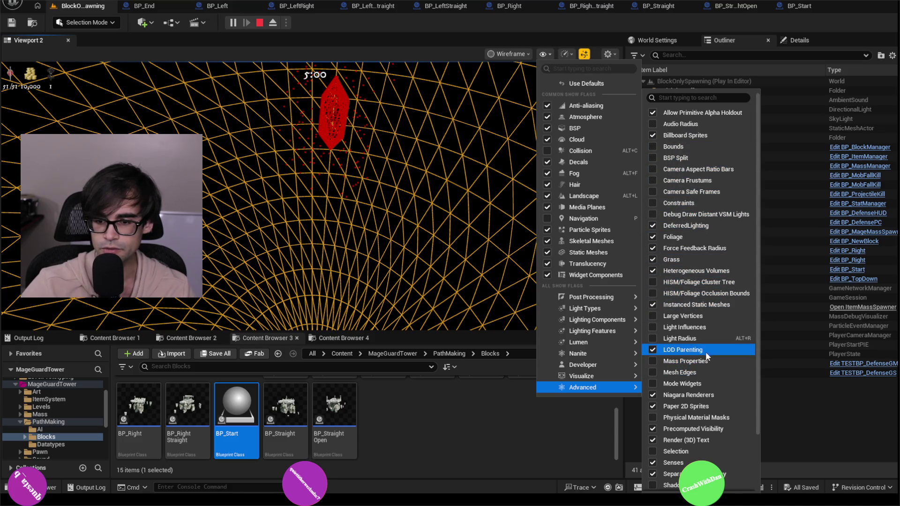
pyautogui.scroll(-3, 705, 352)
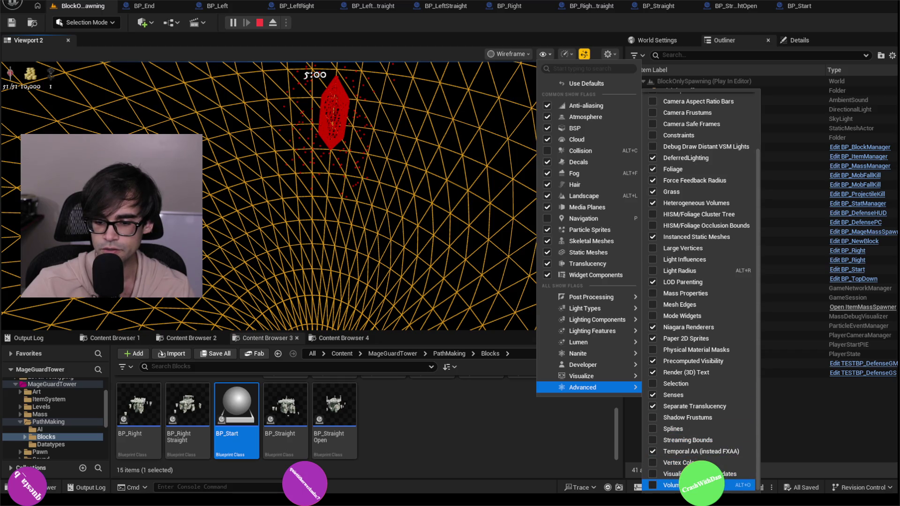
pyautogui.scroll(3, 684, 463)
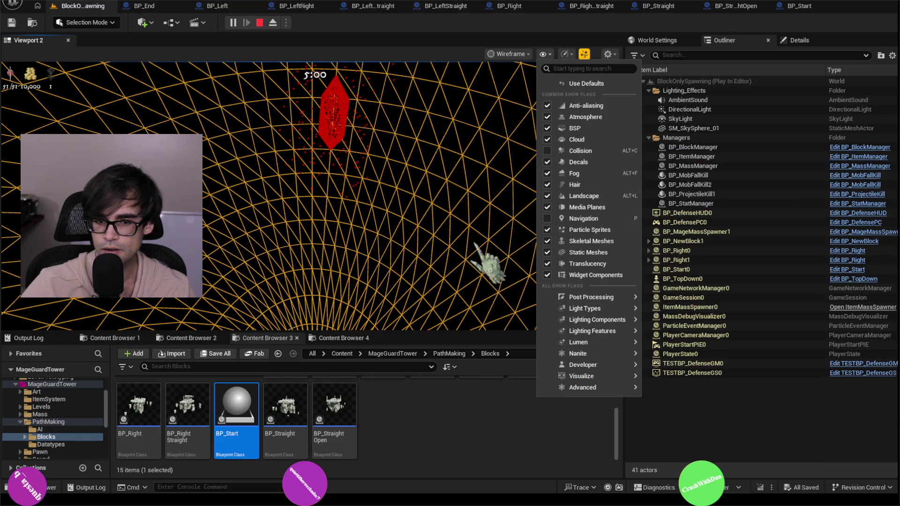
pyautogui.click(375, 210)
pyautogui.hotkey('alt', '1')
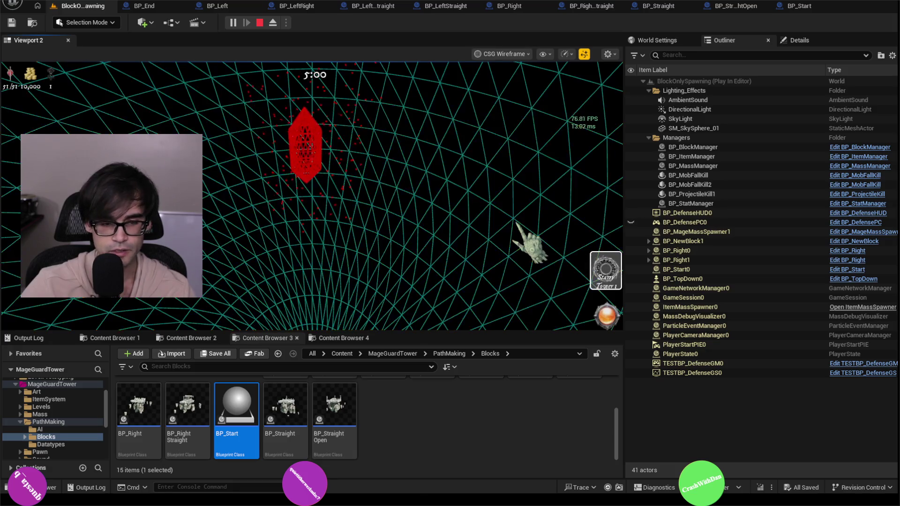
# - Return the viewport to Lit with Alt+4, then resume the game as the second block spawns
pyautogui.hotkey('alt', '4')
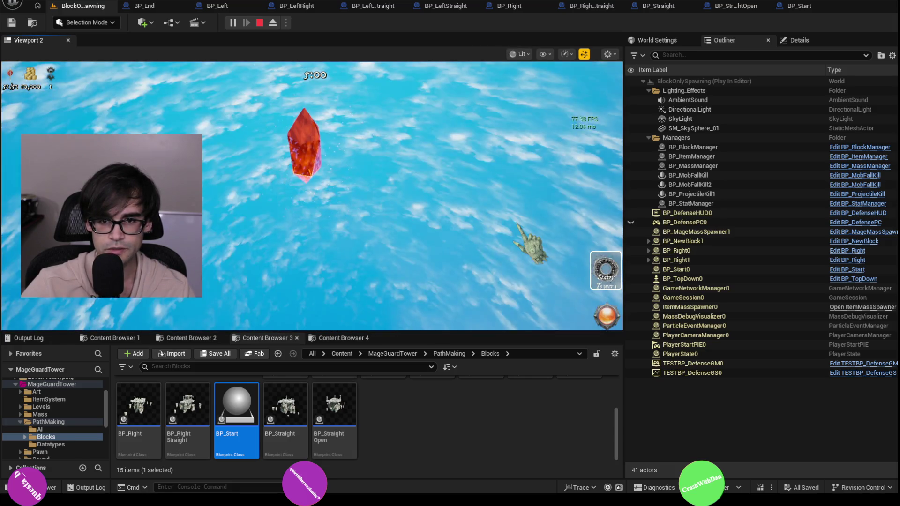
pyautogui.hotkey('alt', '4')
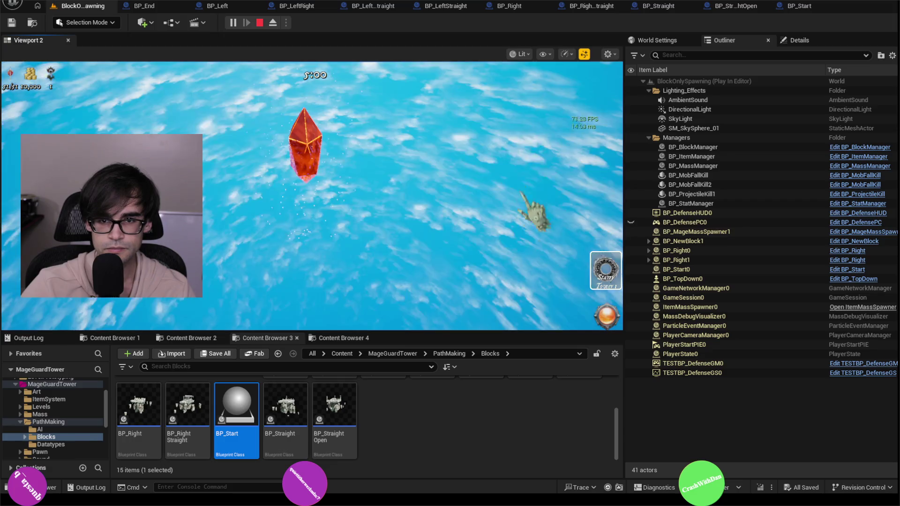
pyautogui.click(523, 55)
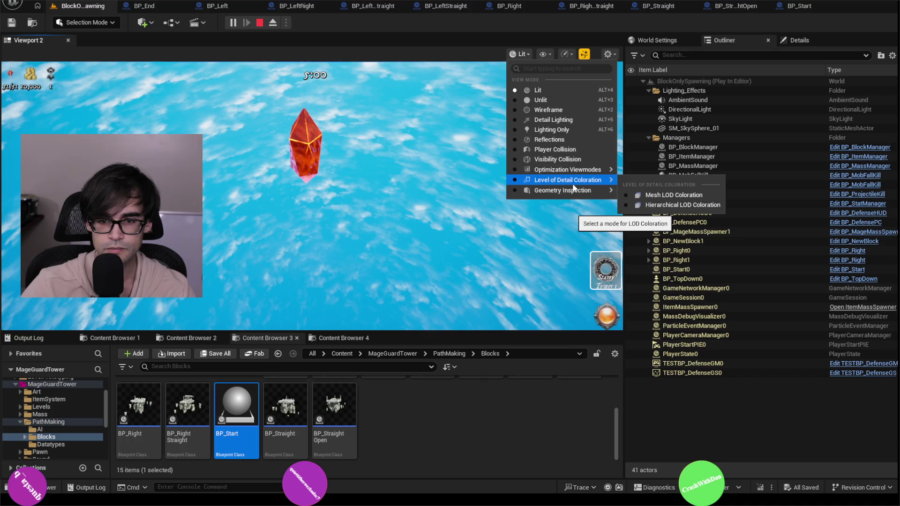
pyautogui.moveTo(576, 193)
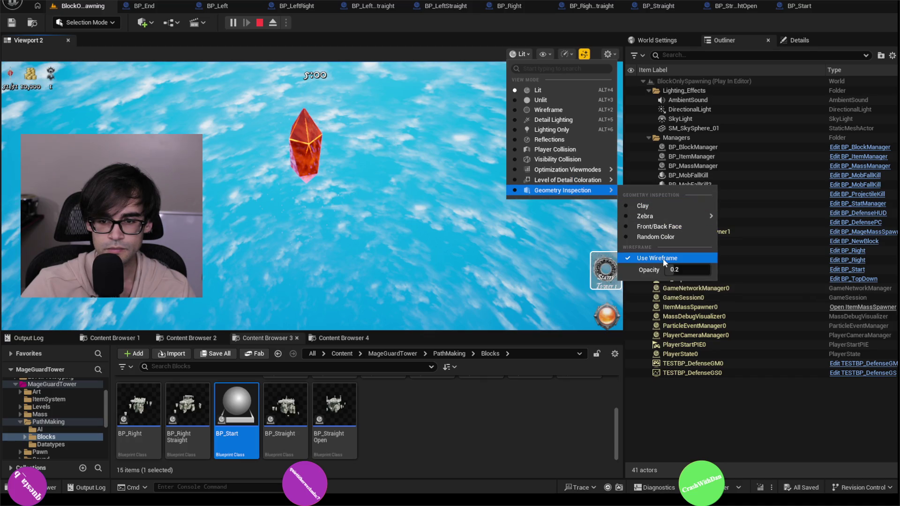
pyautogui.click(609, 267)
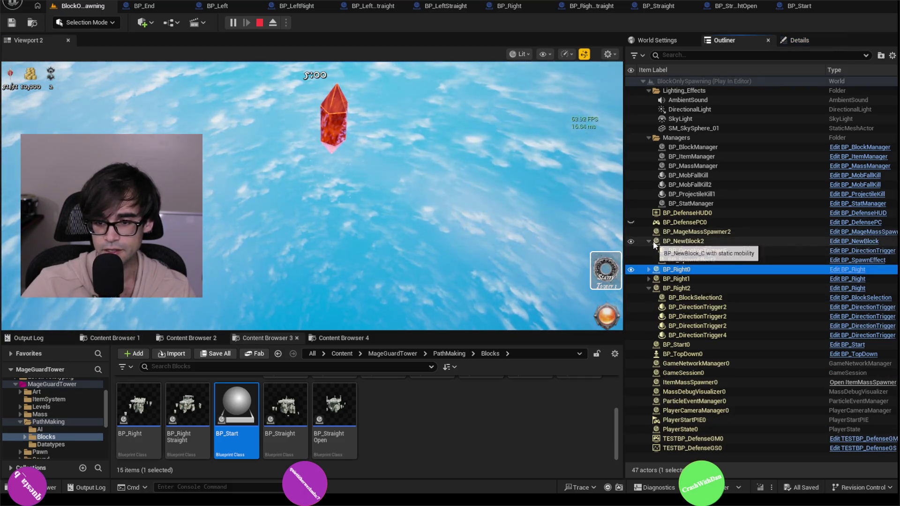
# - Collapse BP_NewBlock2 and BP_Right2 in the Outliner, then place the next block
pyautogui.click(648, 241)
pyautogui.click(649, 270)
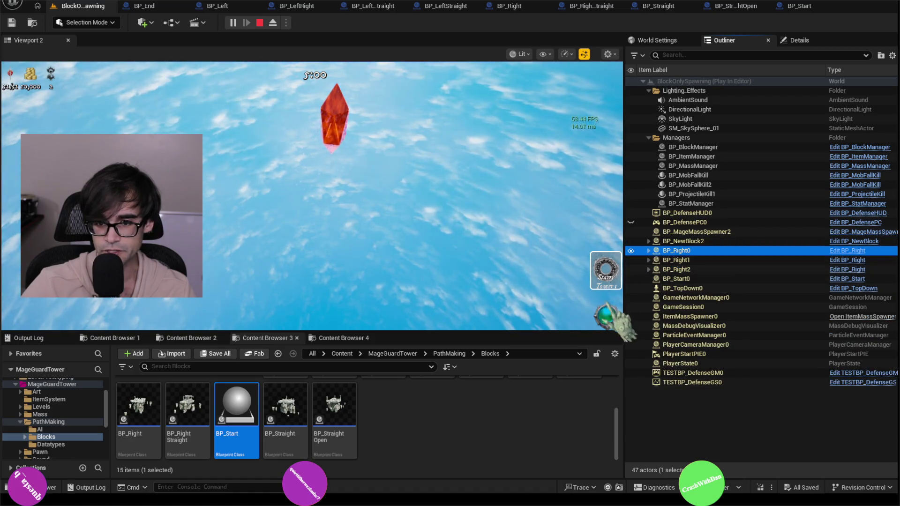
pyautogui.click(581, 305)
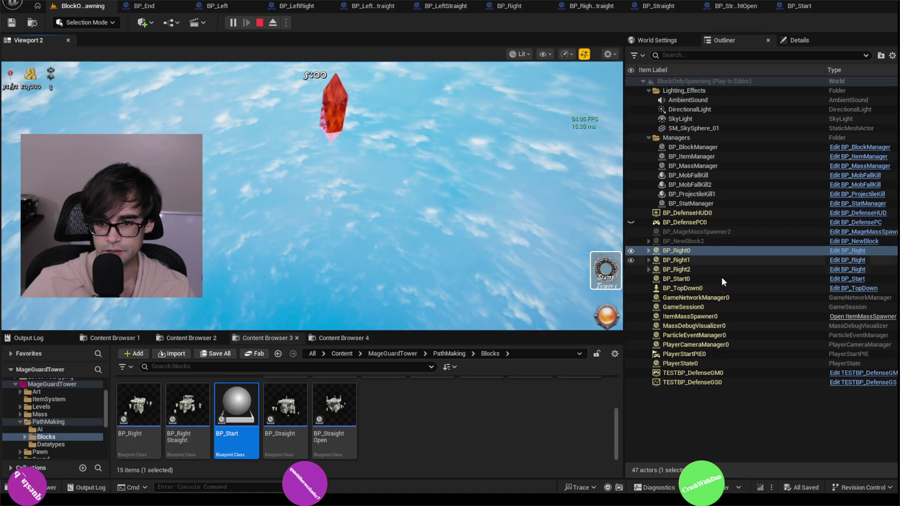
pyautogui.click(690, 249)
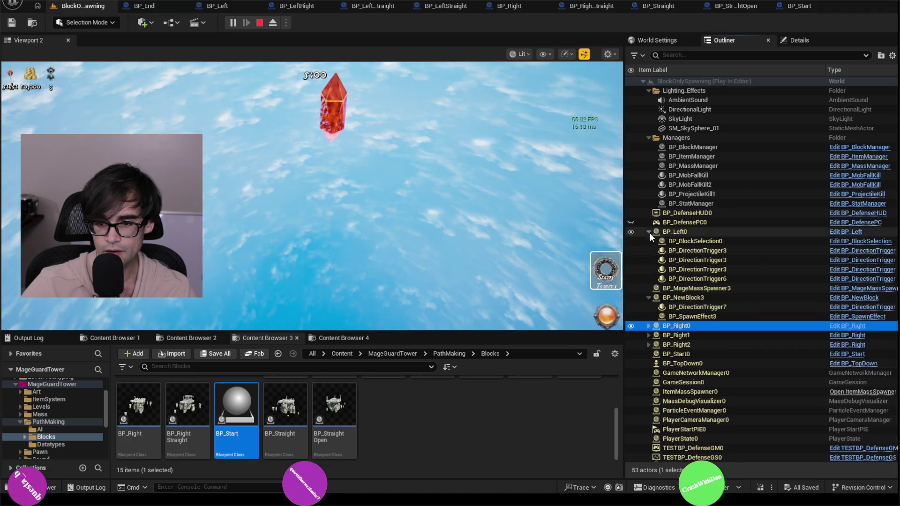
# - Collapse BP_Left0, BP_NewBlock3, BP_Left1 and BP_NewBlock4 while placing another block
pyautogui.click(648, 231)
pyautogui.click(647, 250)
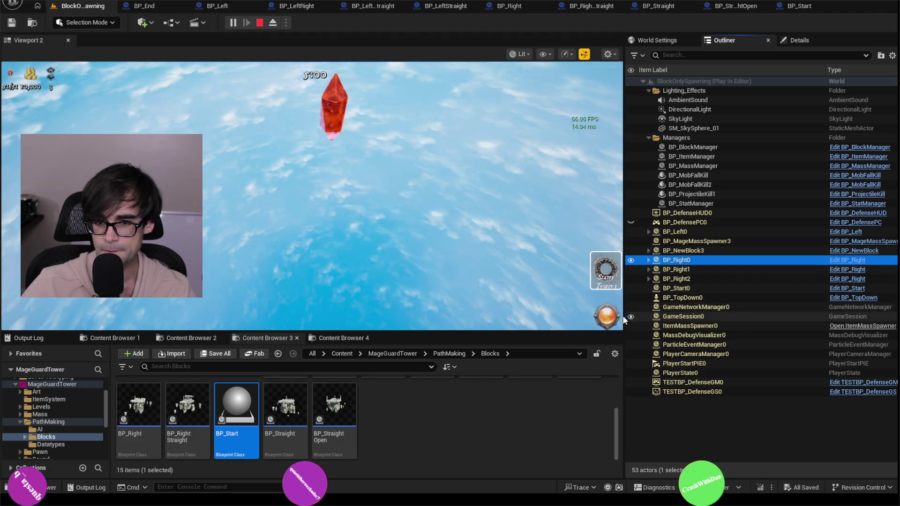
pyautogui.click(610, 335)
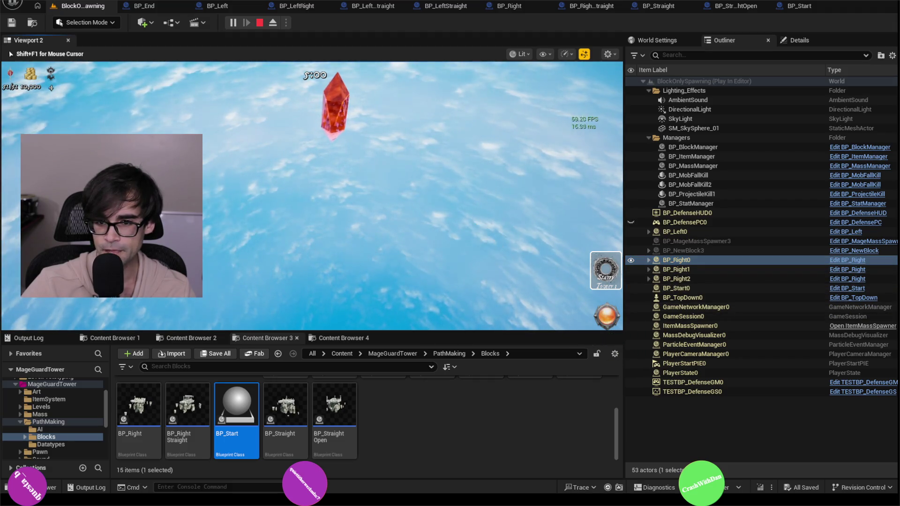
pyautogui.click(694, 278)
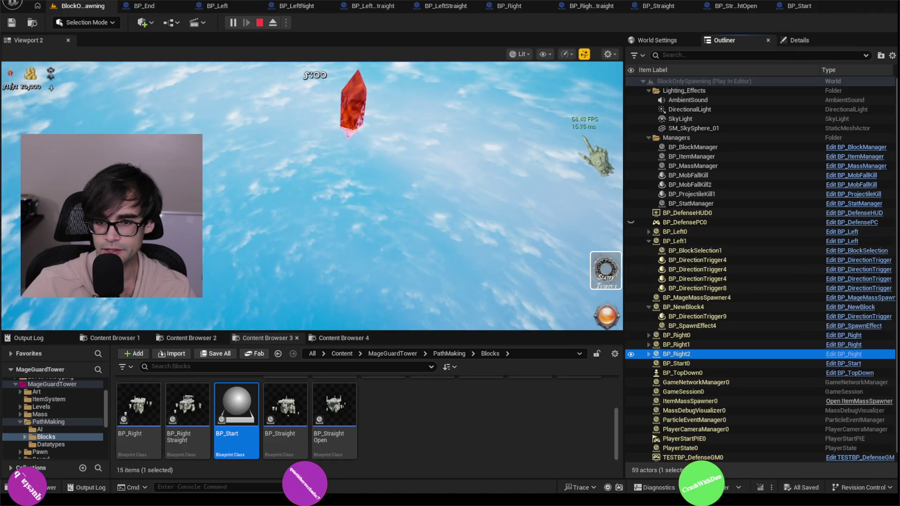
pyautogui.click(649, 242)
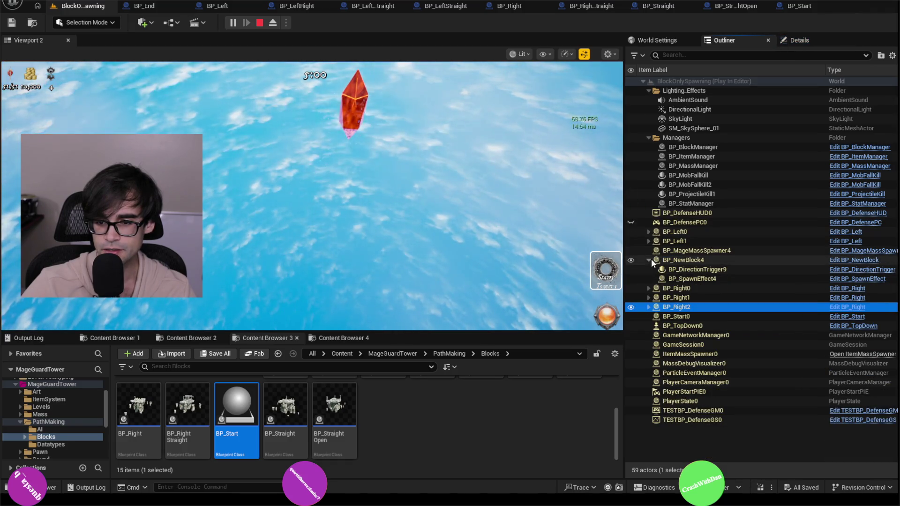
pyautogui.click(650, 259)
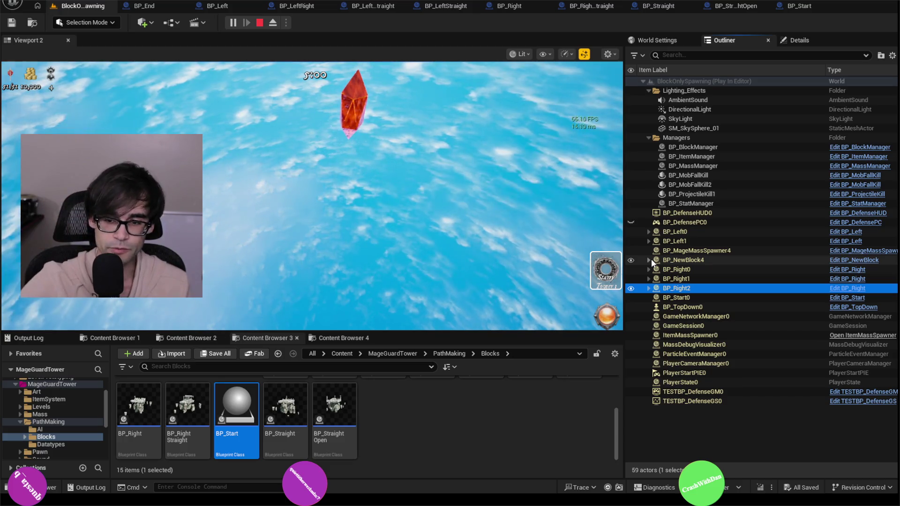
pyautogui.click(560, 202)
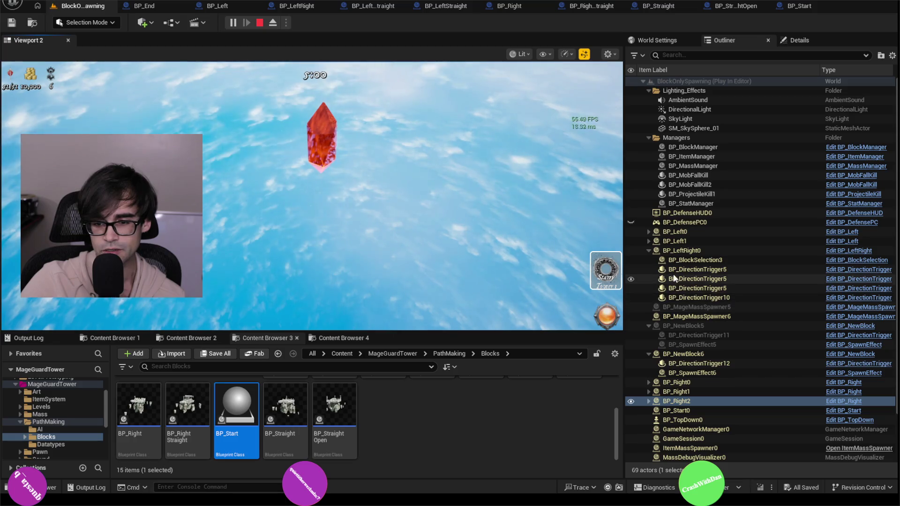
# - Collapse BP_LeftRight0 and BP_NewBlock7 through BP_NewBlock9 in the Outliner
pyautogui.click(648, 251)
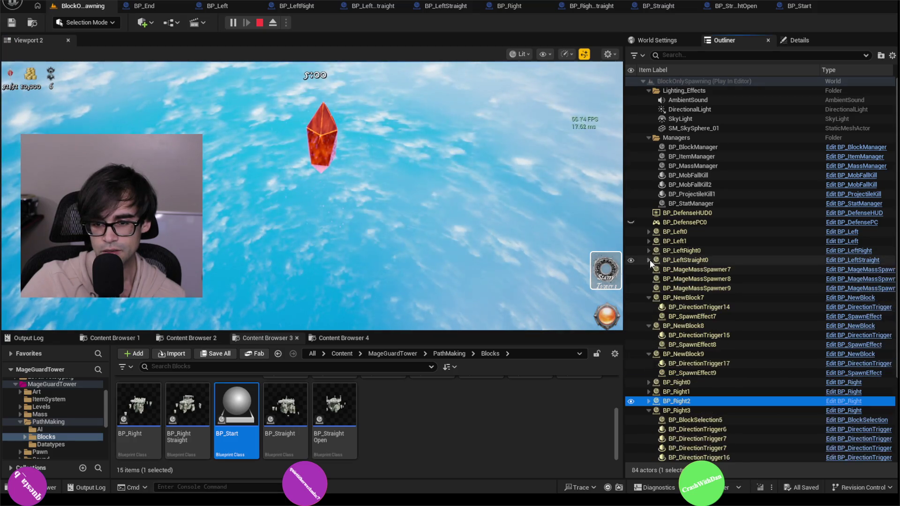
pyautogui.click(648, 297)
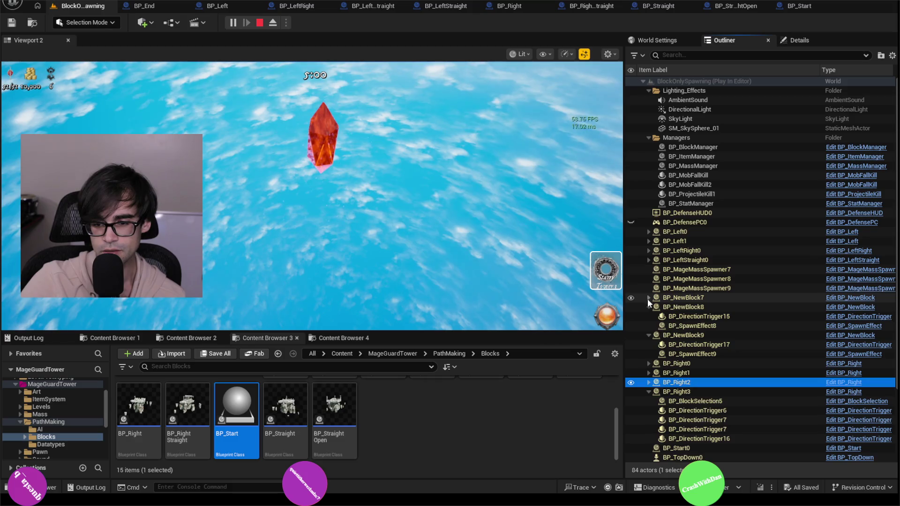
pyautogui.click(647, 306)
pyautogui.click(648, 316)
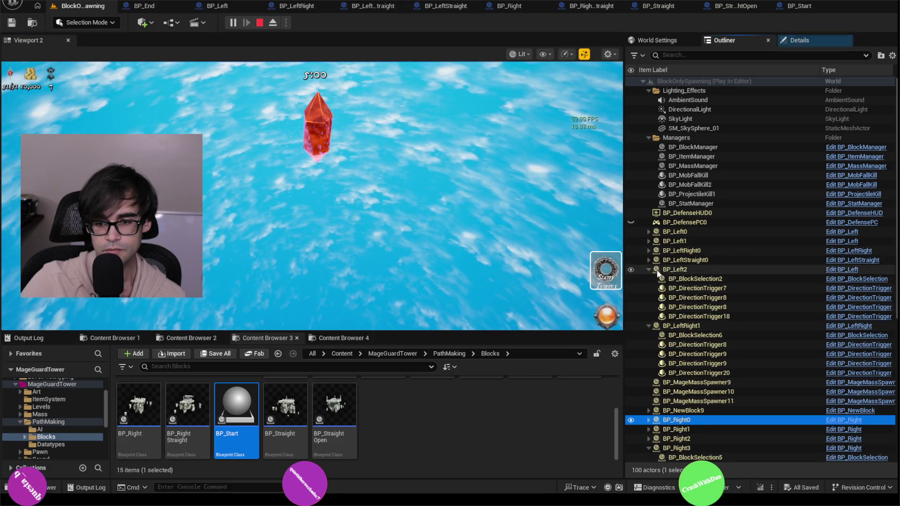
# - Collapse BP_Left2, BP_Left3, BP_LeftRight1, BP_NewBlock10–13 and BP_Right3, then free the mouse with Shift+F1
pyautogui.click(647, 268)
pyautogui.click(648, 251)
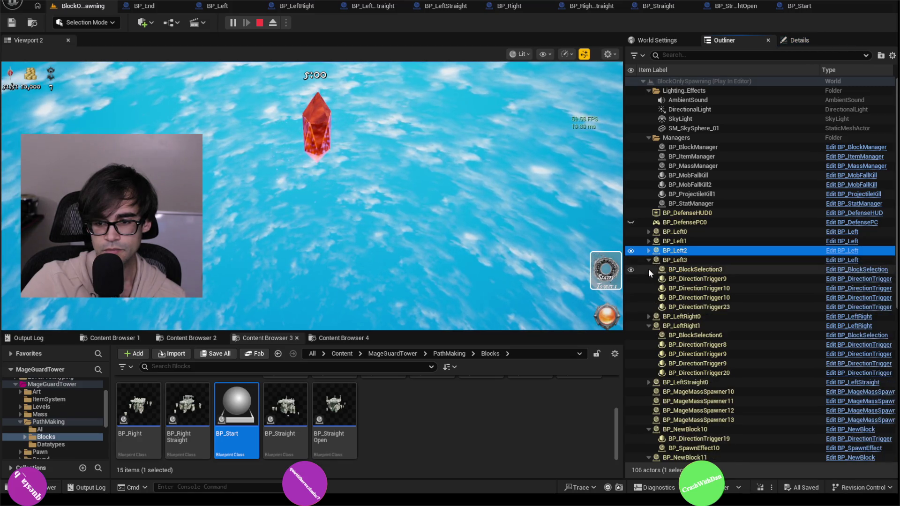
pyautogui.click(650, 260)
pyautogui.click(648, 279)
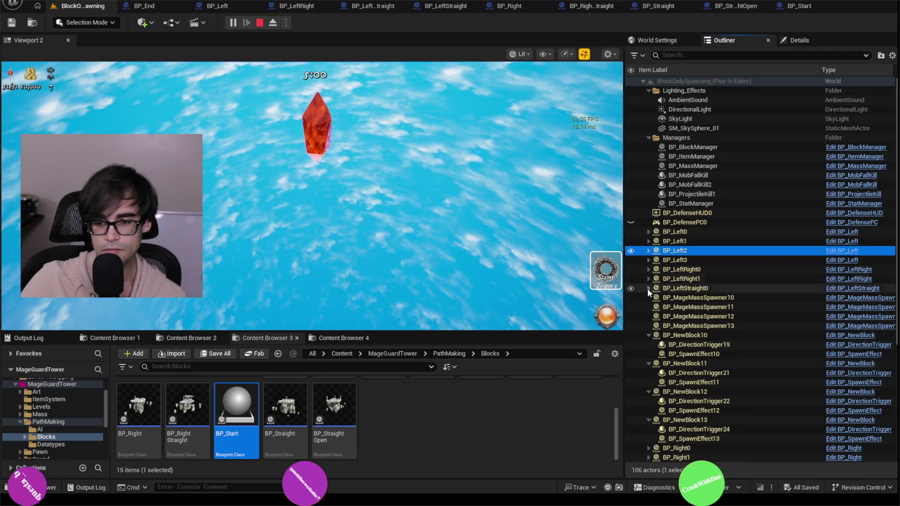
pyautogui.click(647, 335)
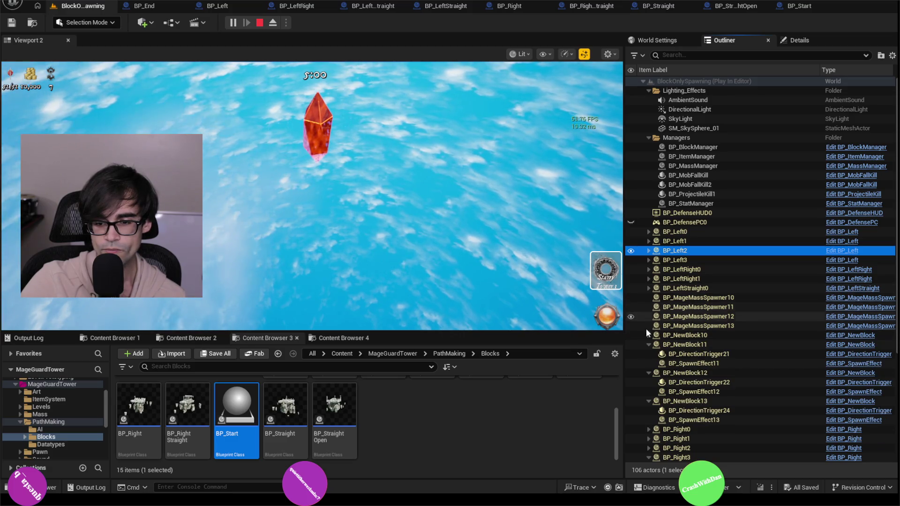
pyautogui.click(648, 344)
pyautogui.click(648, 354)
pyautogui.click(648, 363)
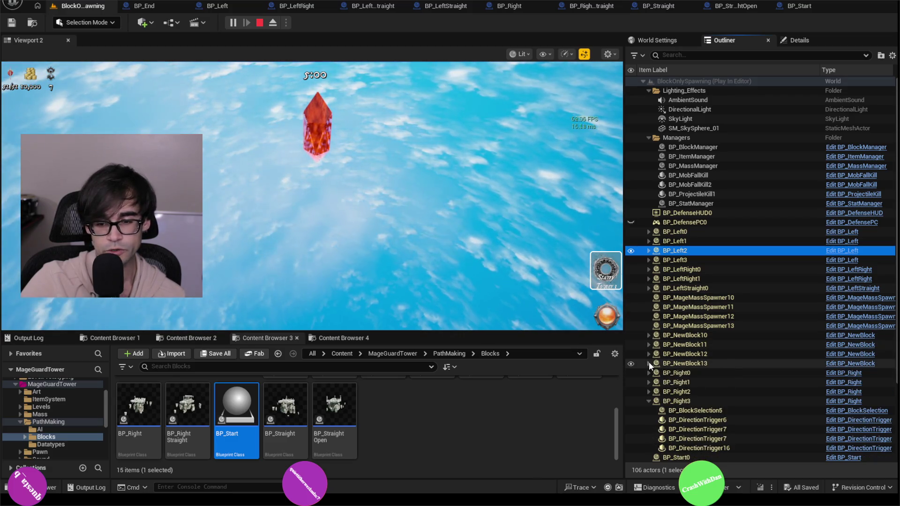
pyautogui.click(649, 401)
pyautogui.click(607, 324)
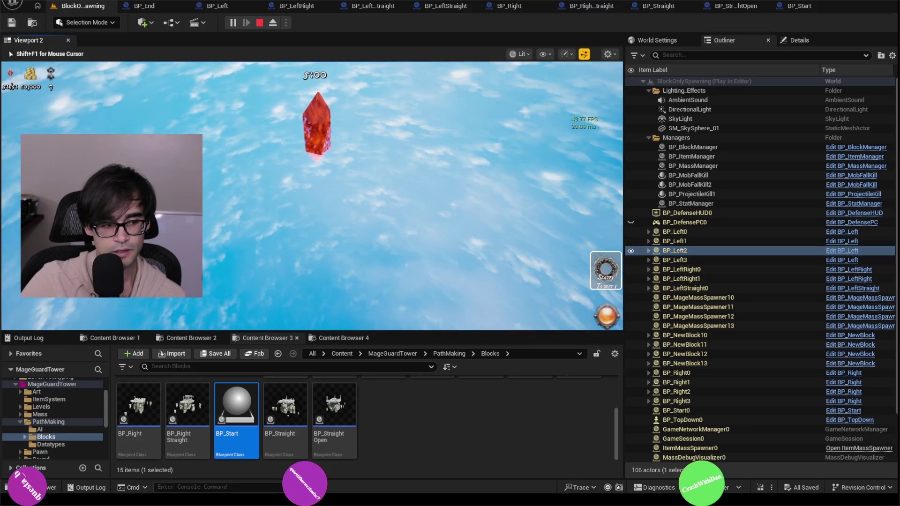
pyautogui.hotkey('shift', 'F1')
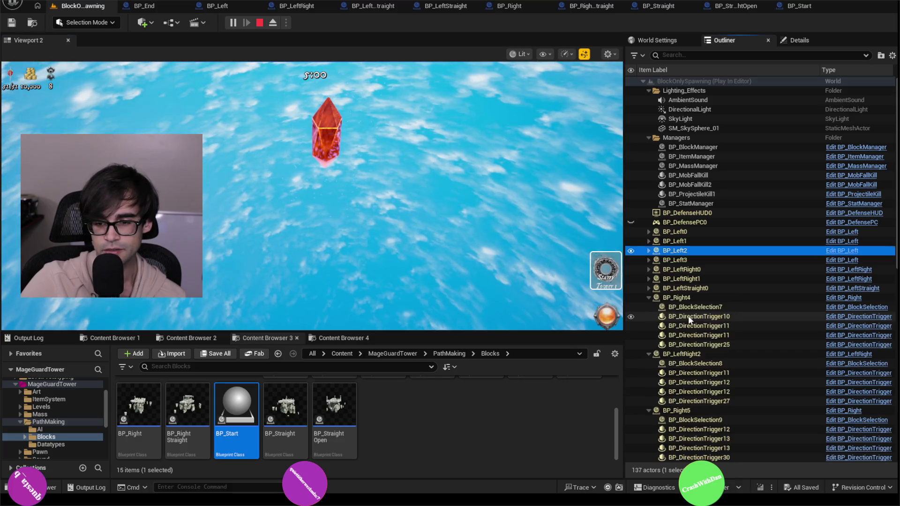
# - Collapse BP_LeftRight2, BP_LeftStraight1 and BP_NewBlock14–19, then resume play and select BP_LeftRight3
pyautogui.click(648, 287)
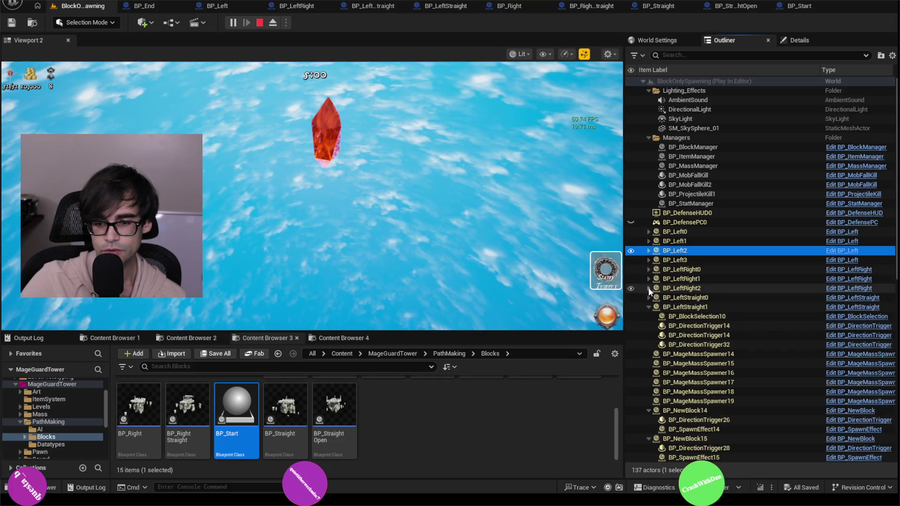
pyautogui.click(648, 306)
pyautogui.click(649, 373)
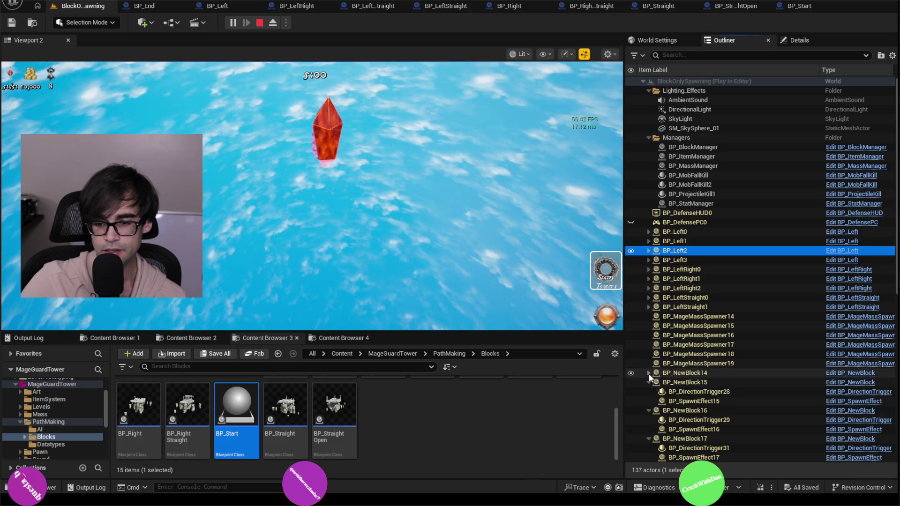
pyautogui.click(649, 383)
pyautogui.click(649, 392)
pyautogui.click(649, 401)
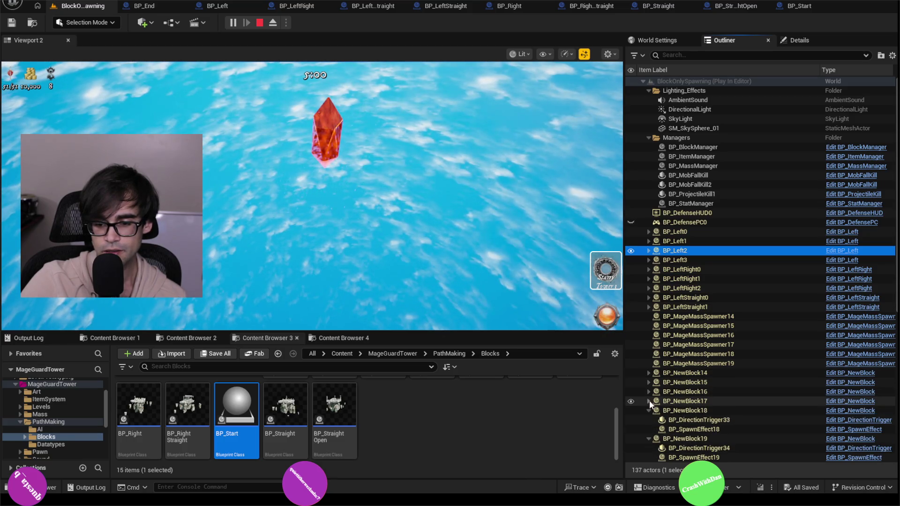
pyautogui.click(649, 410)
pyautogui.click(648, 420)
pyautogui.click(544, 290)
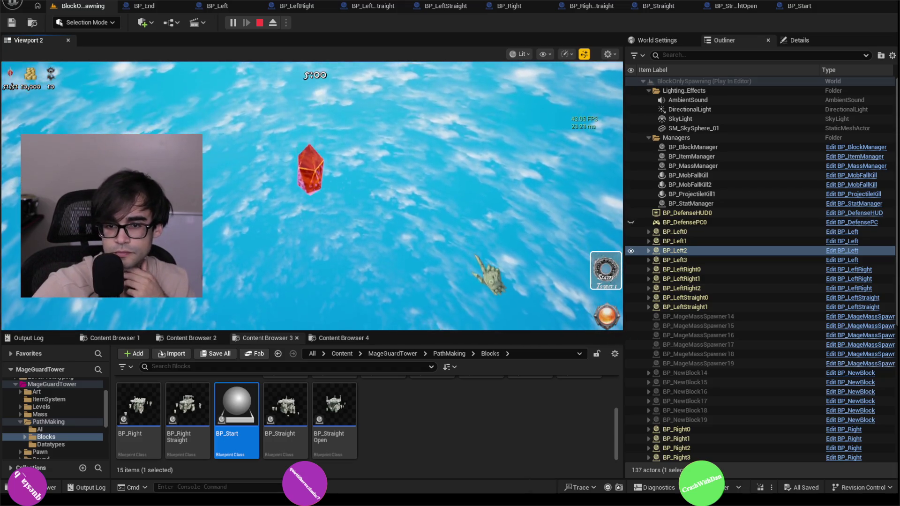
pyautogui.click(727, 276)
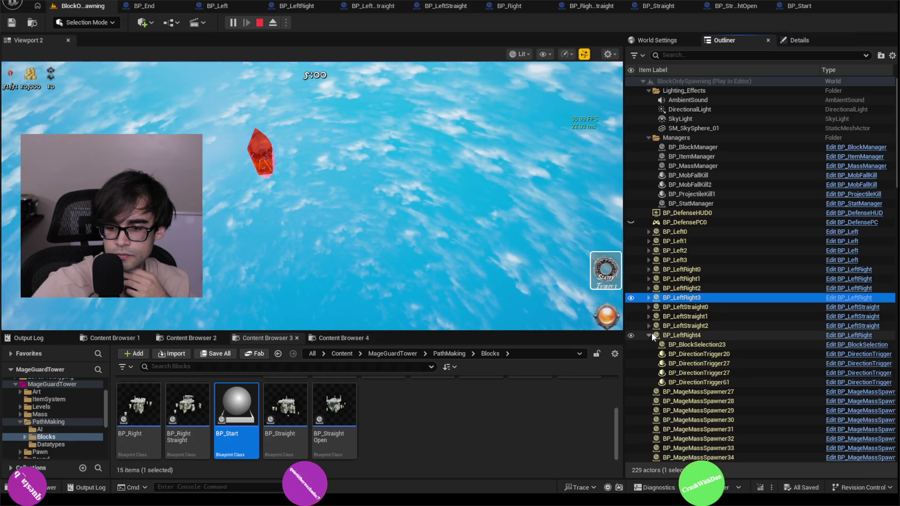
# - Select BP_MageMassSpawner29 and collapse BP_LeftStraight3 further down the Outliner
pyautogui.scroll(-3, 706, 344)
pyautogui.click(710, 334)
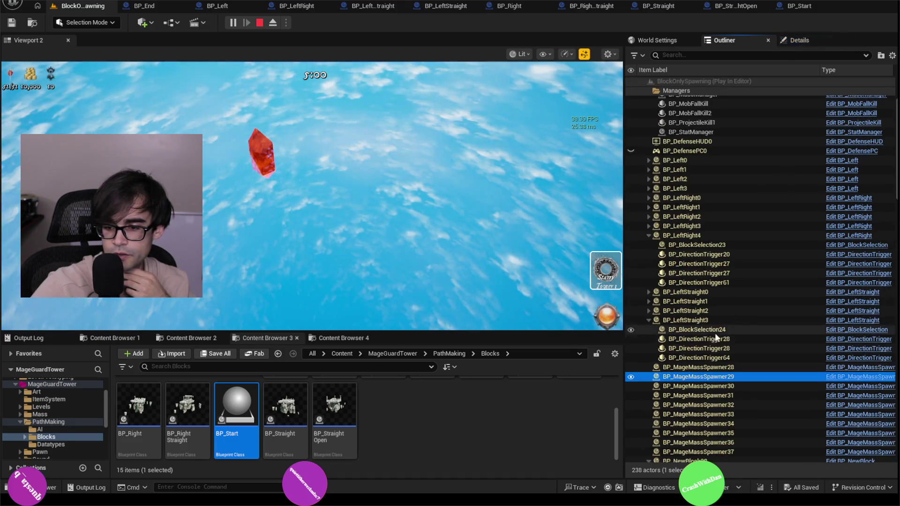
pyautogui.scroll(-3, 719, 338)
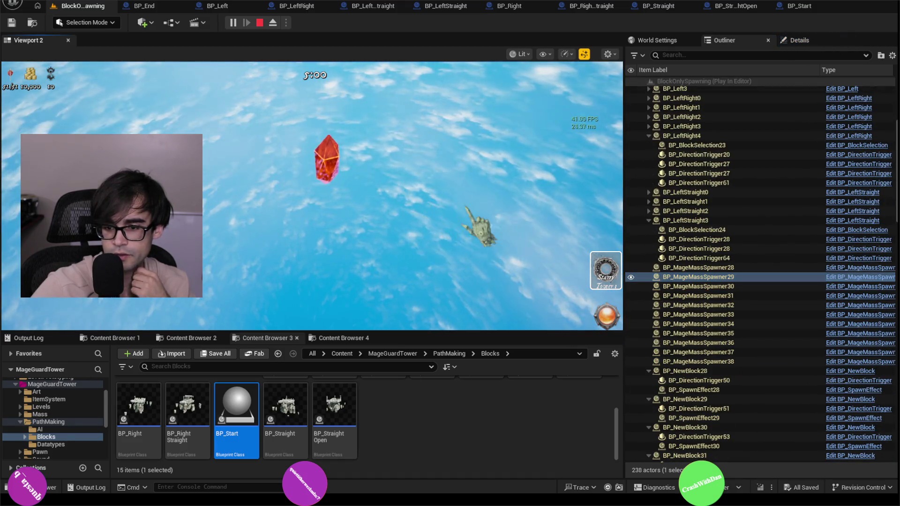
pyautogui.click(648, 220)
pyautogui.scroll(-1, 718, 301)
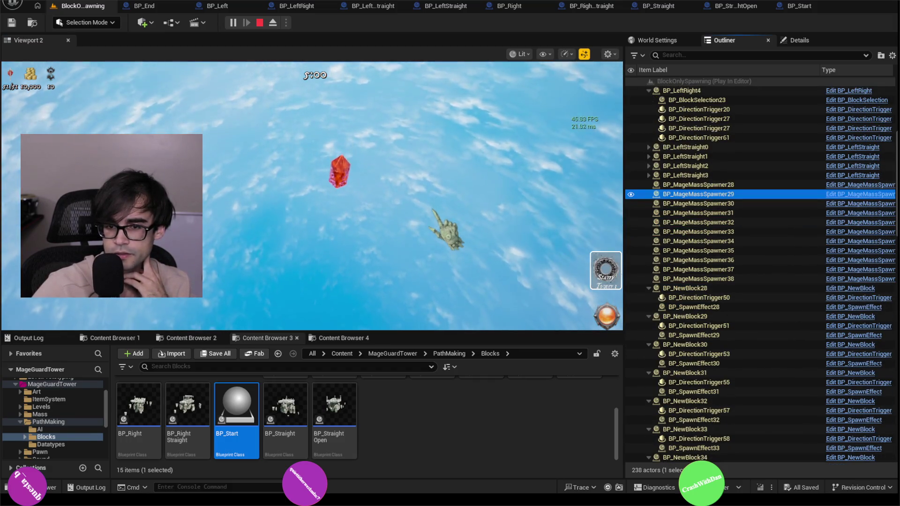
# - Collapse BP_NewBlock28 through BP_NewBlock34 in the Outliner
pyautogui.click(649, 288)
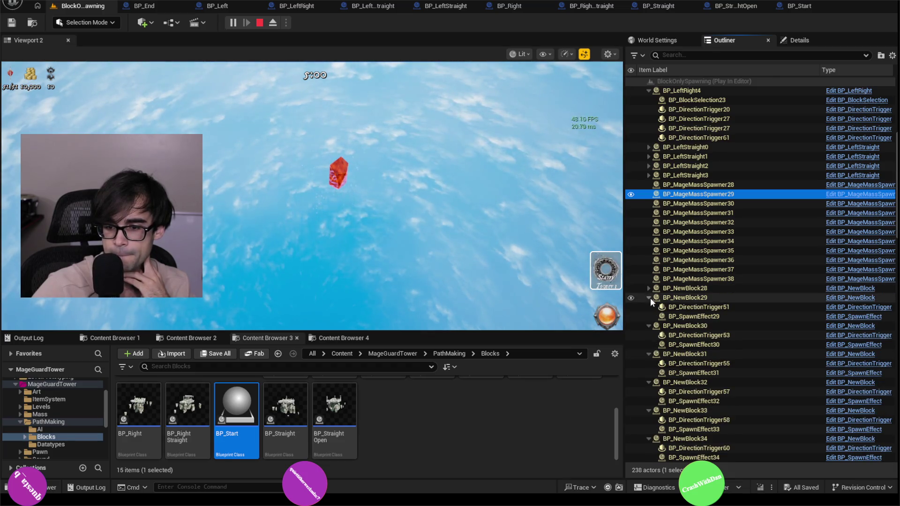
pyautogui.click(649, 297)
pyautogui.click(648, 307)
pyautogui.click(649, 316)
pyautogui.click(648, 326)
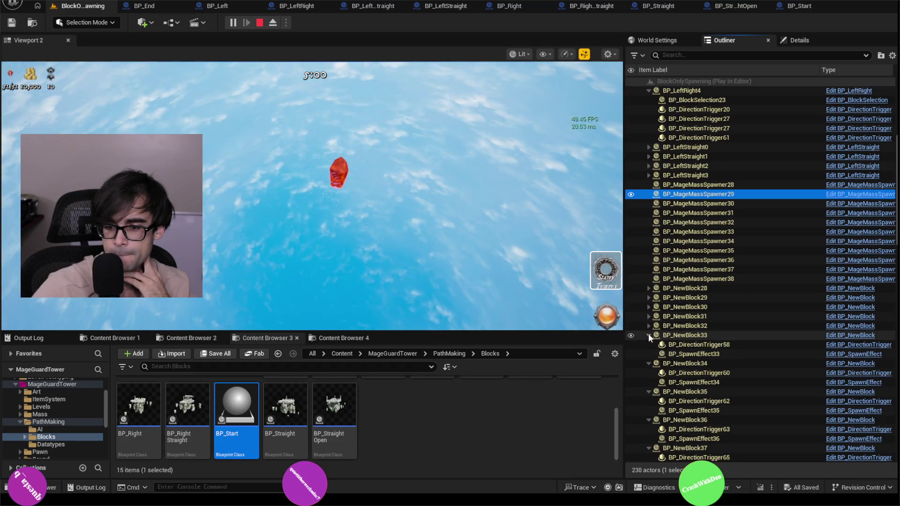
pyautogui.click(648, 334)
pyautogui.click(648, 344)
# - Collapse BP_NewBlock35 through BP_NewBlock38 and give mouse control back to the game
pyautogui.click(648, 354)
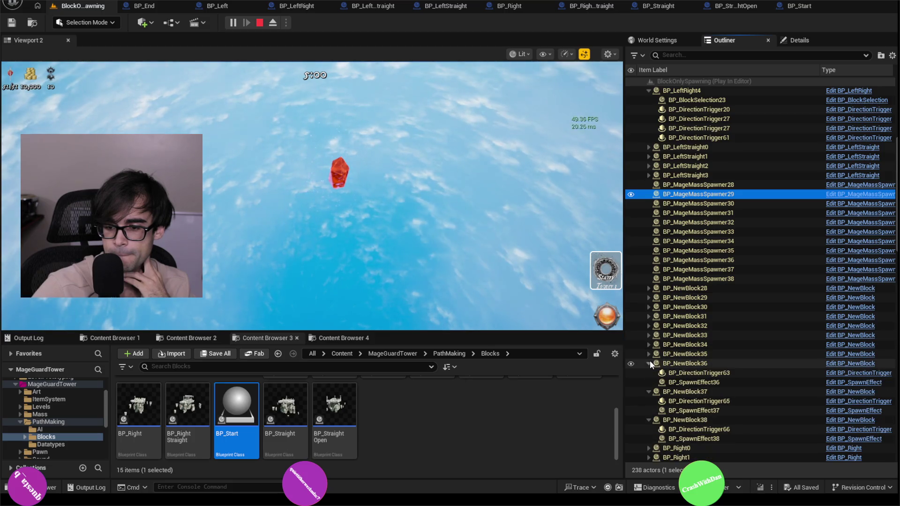
pyautogui.click(650, 361)
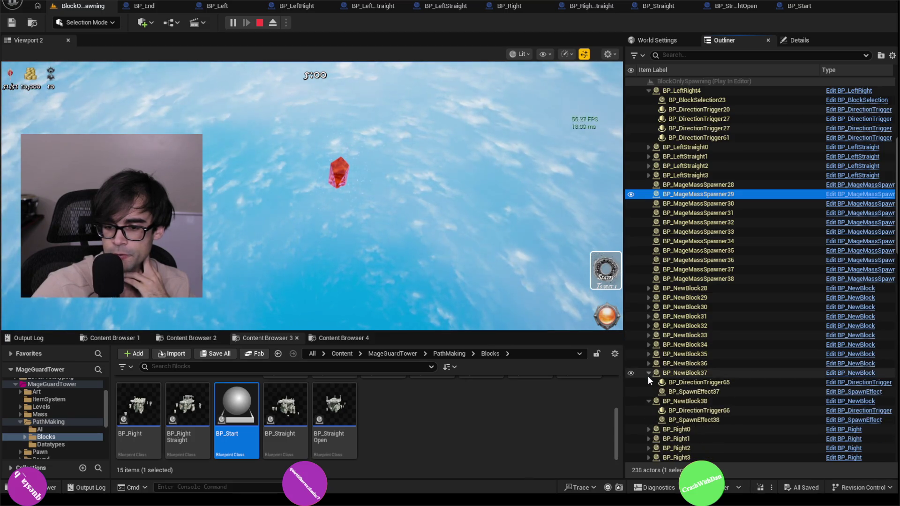
pyautogui.click(648, 373)
pyautogui.click(648, 382)
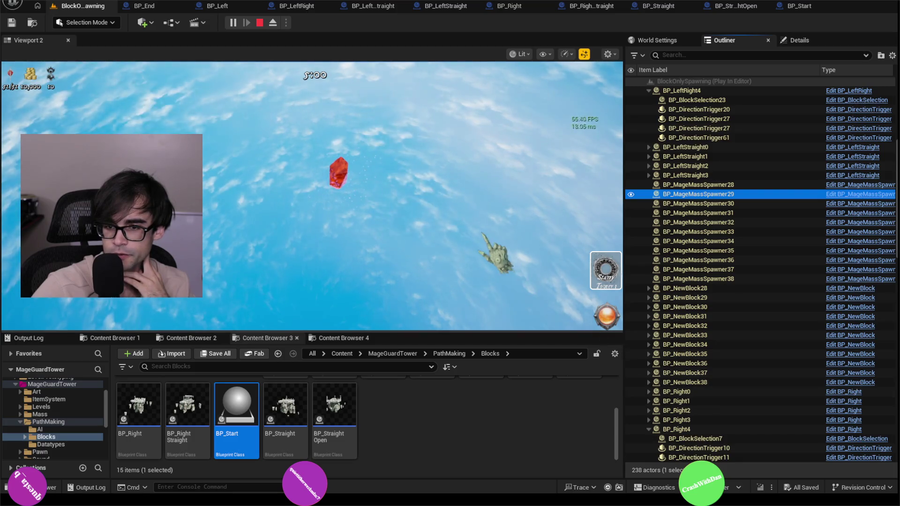
pyautogui.click(492, 252)
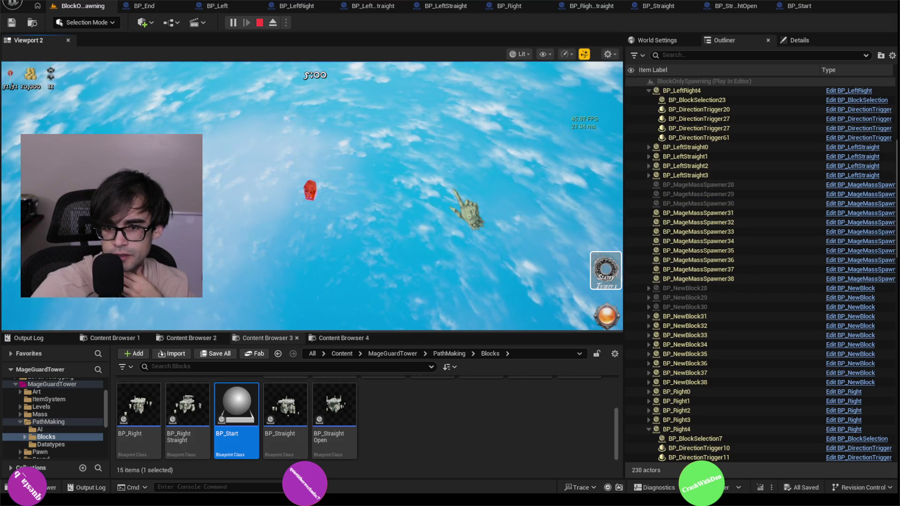
pyautogui.click(455, 192)
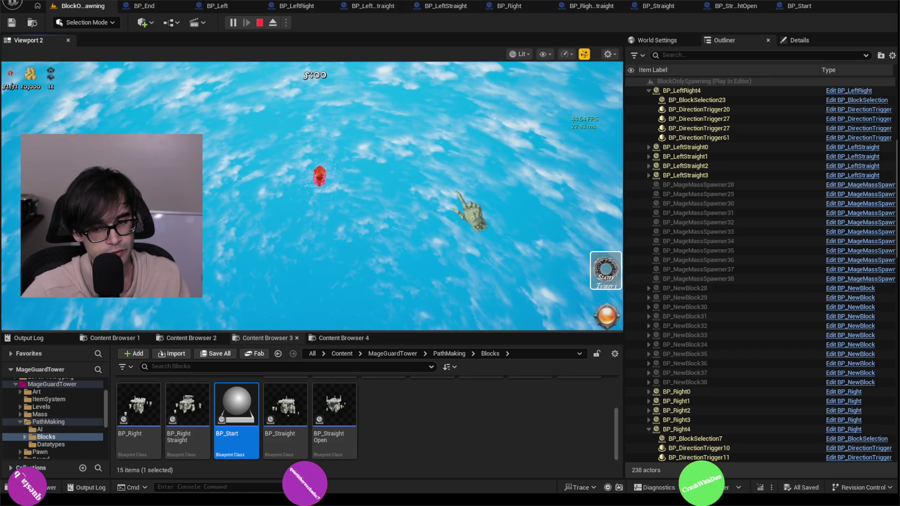
# - Select BP_LeftStraight1 and collapse BP_LeftRight4–6 and BP_LeftStraight4–5 in the Outliner
pyautogui.click(783, 156)
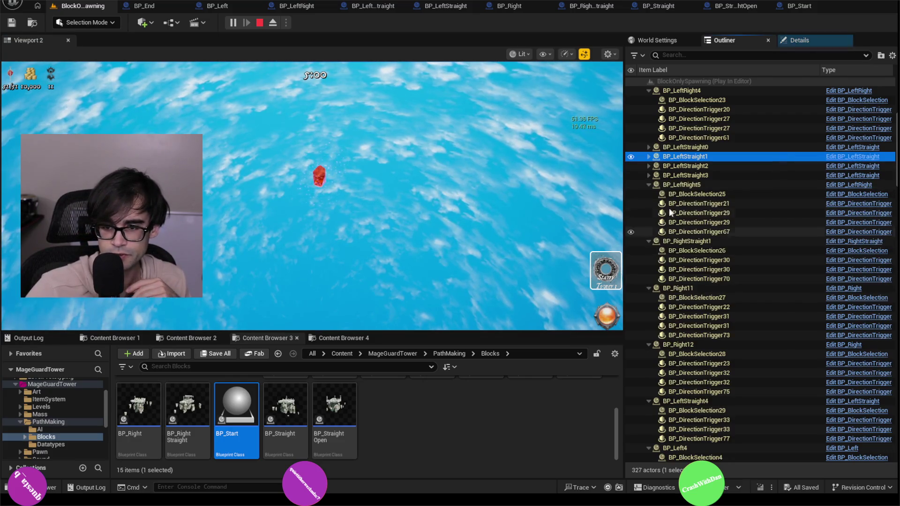
pyautogui.scroll(4, 650, 188)
pyautogui.click(649, 213)
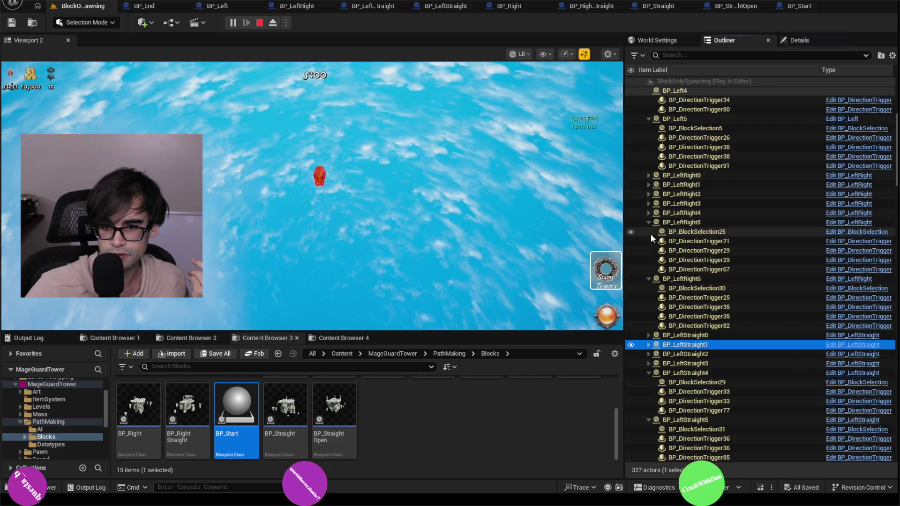
pyautogui.click(649, 222)
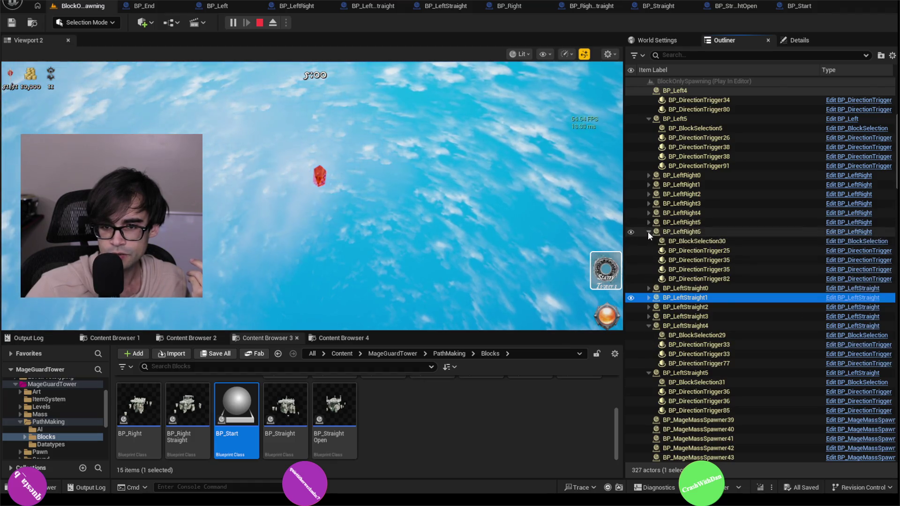
pyautogui.click(648, 232)
pyautogui.click(648, 279)
pyautogui.click(650, 287)
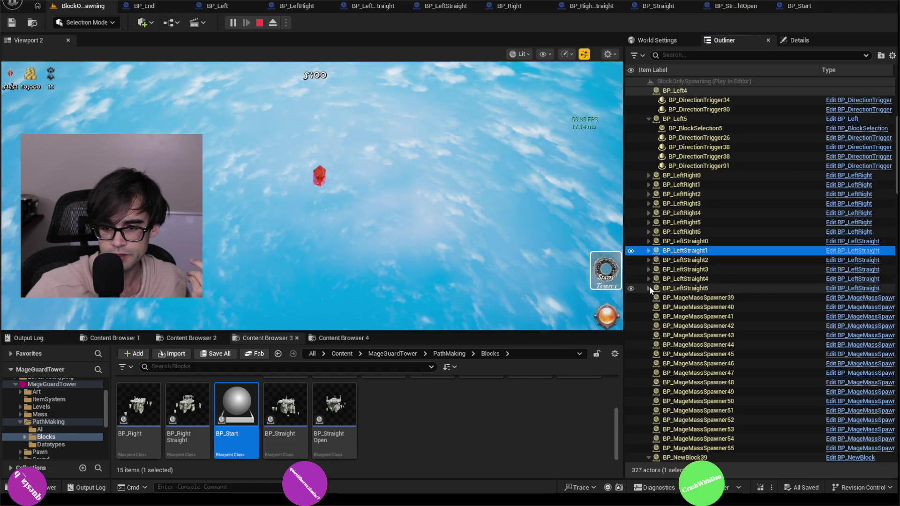
# - Collapse BP_Left5, BP_Left4 and BP_NewBlock39 through BP_NewBlock43
pyautogui.scroll(4, 661, 207)
pyautogui.click(649, 185)
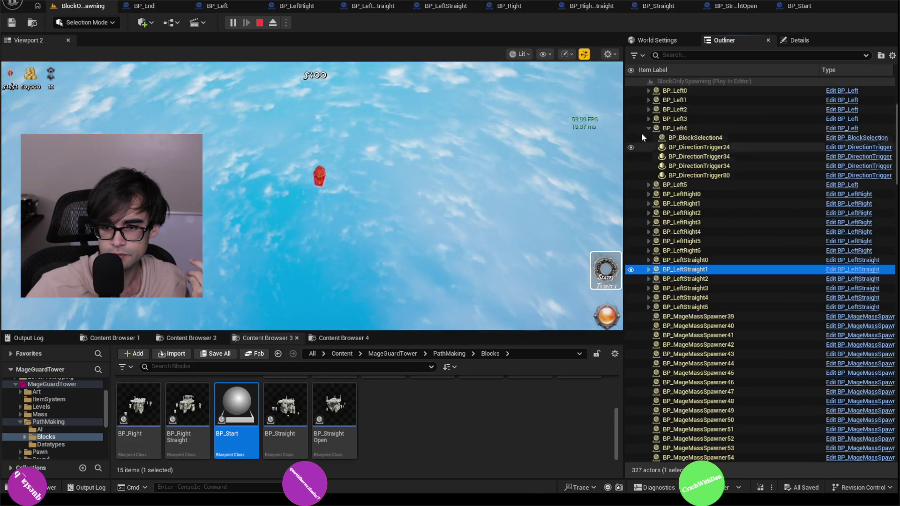
pyautogui.click(649, 128)
pyautogui.scroll(5, 698, 237)
pyautogui.scroll(-13, 709, 240)
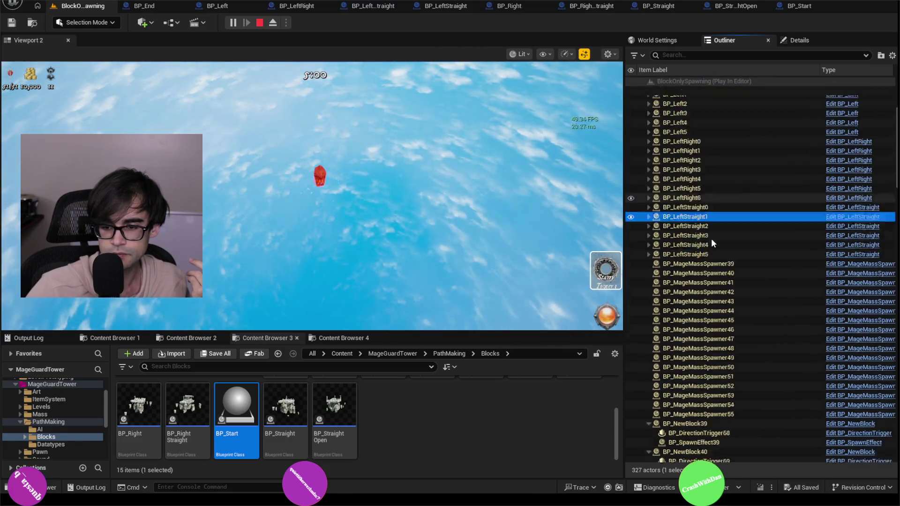
pyautogui.click(648, 204)
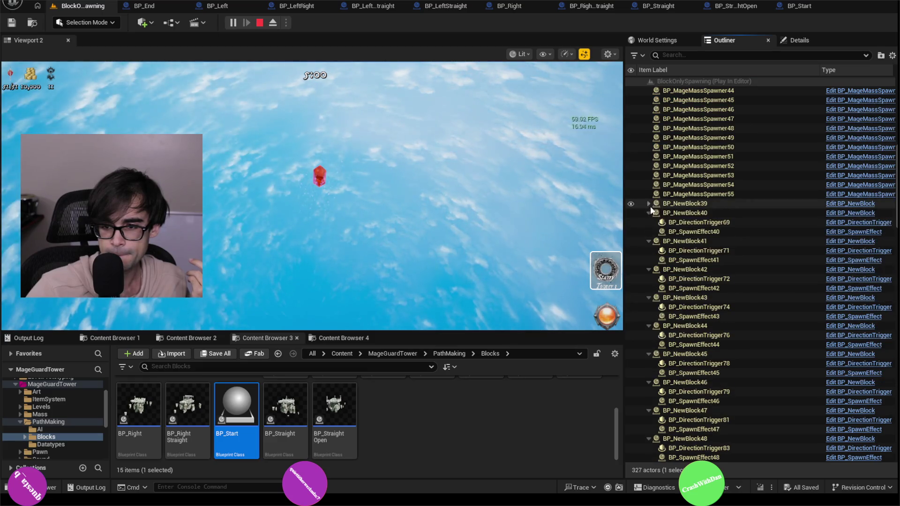
pyautogui.click(648, 213)
pyautogui.click(649, 222)
pyautogui.click(649, 231)
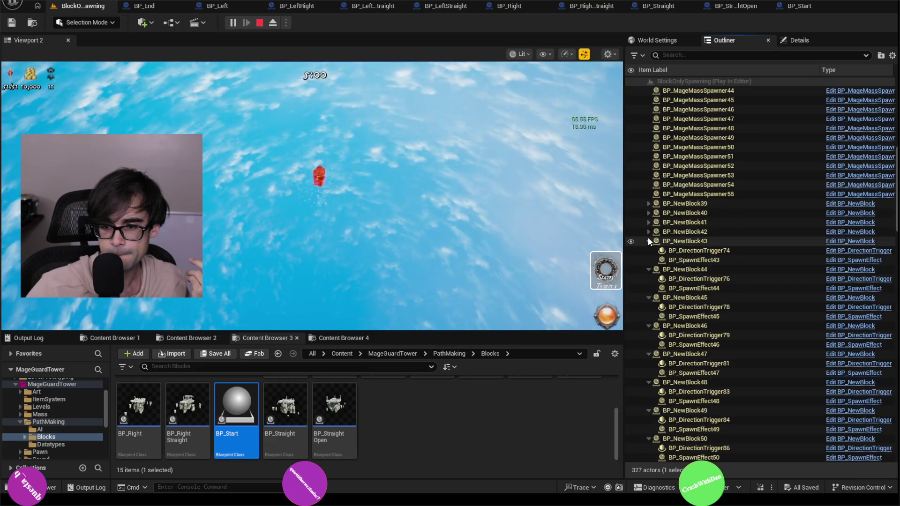
pyautogui.click(648, 241)
# - Collapse BP_NewBlock45 through BP_NewBlock55
pyautogui.click(649, 259)
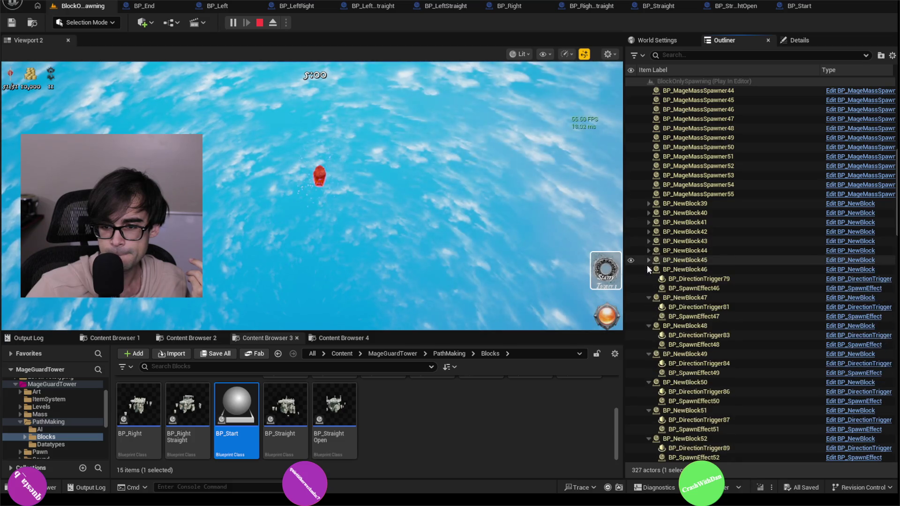
pyautogui.click(649, 269)
pyautogui.click(648, 279)
pyautogui.click(649, 288)
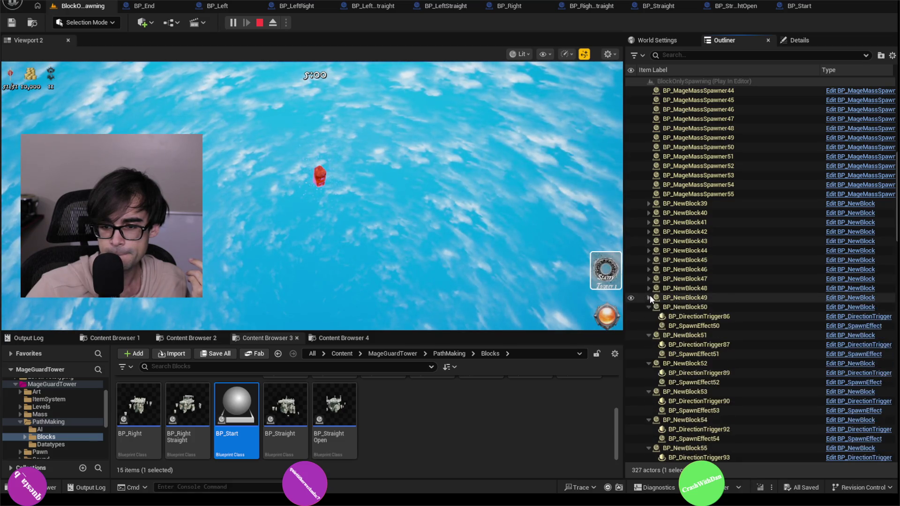
pyautogui.click(648, 297)
pyautogui.click(649, 307)
pyautogui.click(649, 316)
pyautogui.click(648, 326)
pyautogui.click(649, 336)
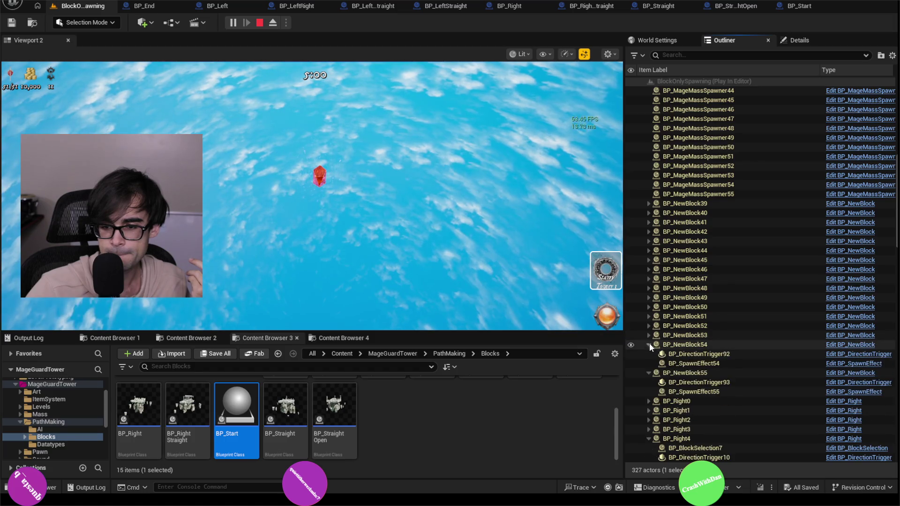
pyautogui.click(649, 344)
pyautogui.click(648, 354)
# - Collapse BP_Right4 through BP_Right11
pyautogui.scroll(-3, 715, 362)
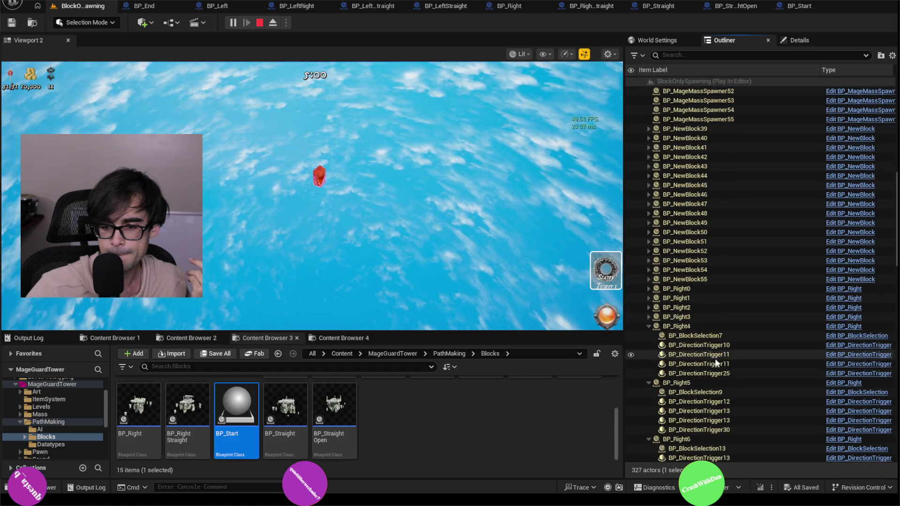
pyautogui.click(649, 327)
pyautogui.click(649, 335)
pyautogui.click(649, 346)
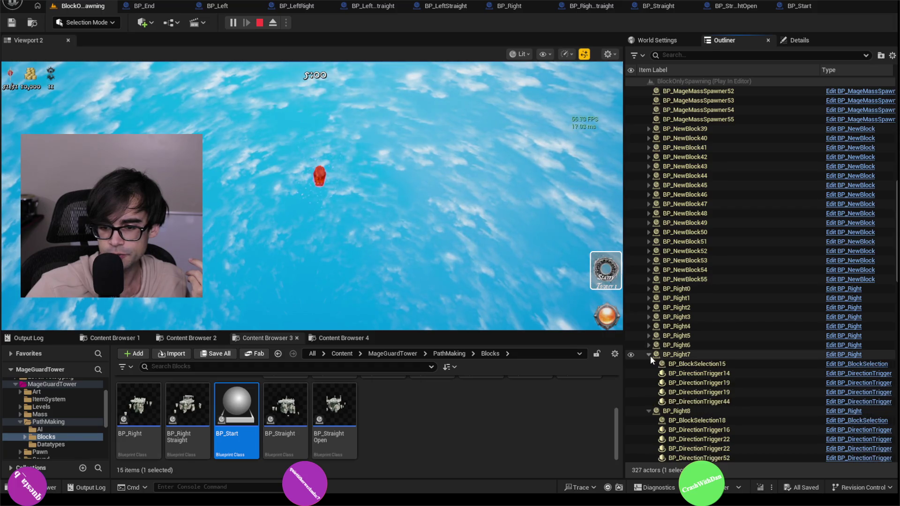
pyautogui.click(648, 354)
pyautogui.click(648, 363)
pyautogui.click(647, 373)
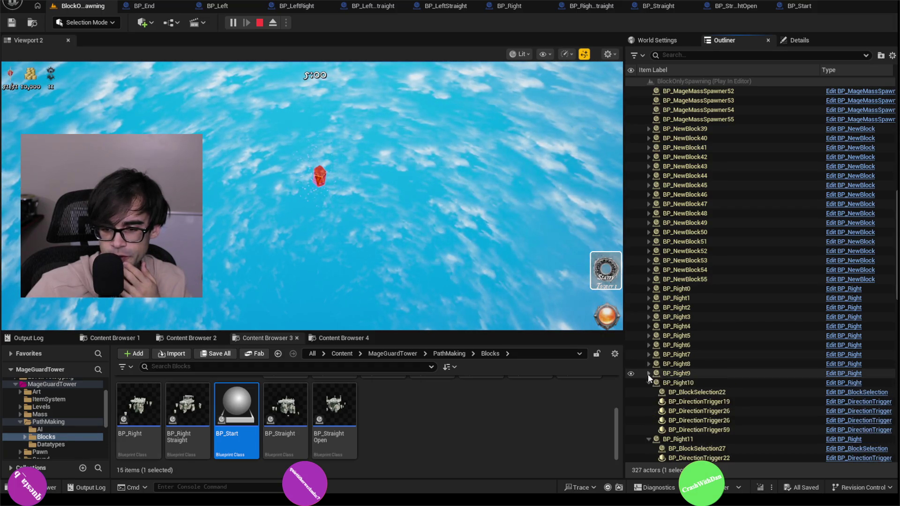
pyautogui.click(649, 382)
pyautogui.click(649, 392)
# - Collapse BP_Right12, BP_RightStraight0–2, BP_Straight0–2 and BP_StraightOpen0–1
pyautogui.scroll(-2, 648, 392)
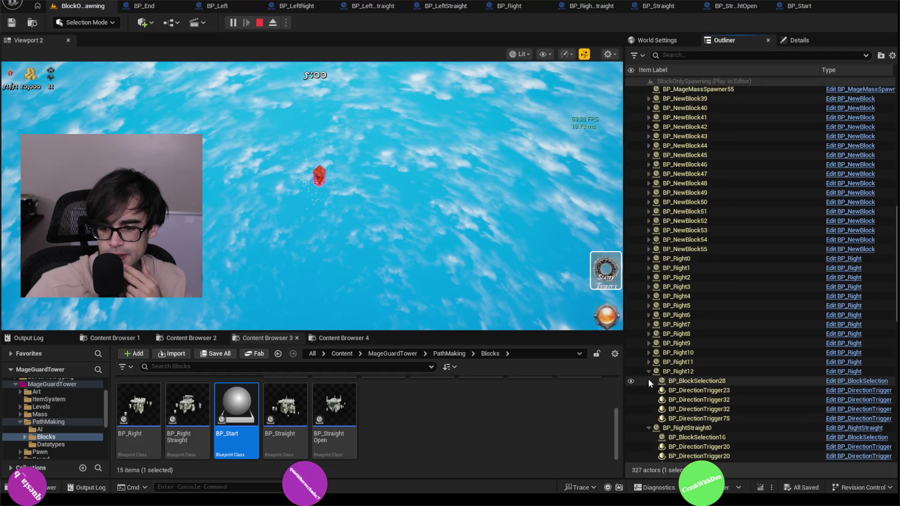
pyautogui.click(647, 371)
pyautogui.click(650, 382)
pyautogui.click(649, 390)
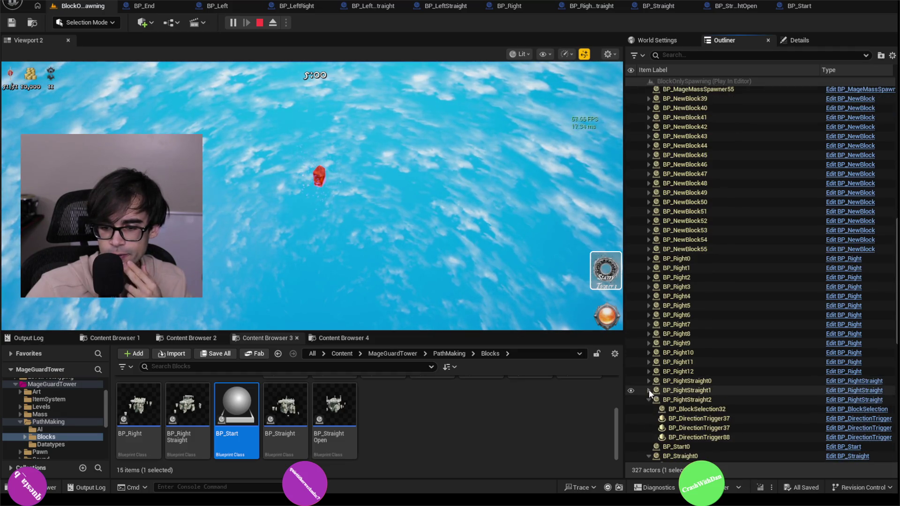
pyautogui.click(650, 399)
pyautogui.scroll(-3, 648, 372)
pyautogui.click(647, 373)
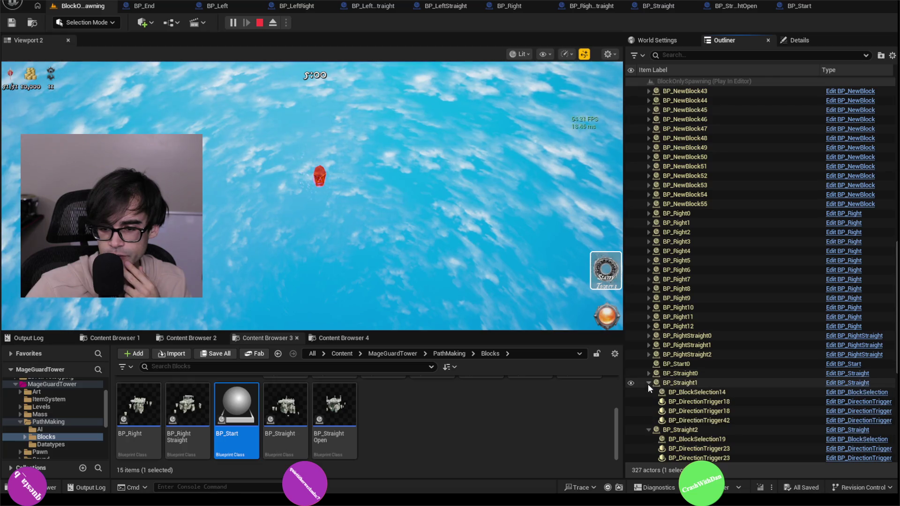
pyautogui.click(648, 382)
pyautogui.click(650, 392)
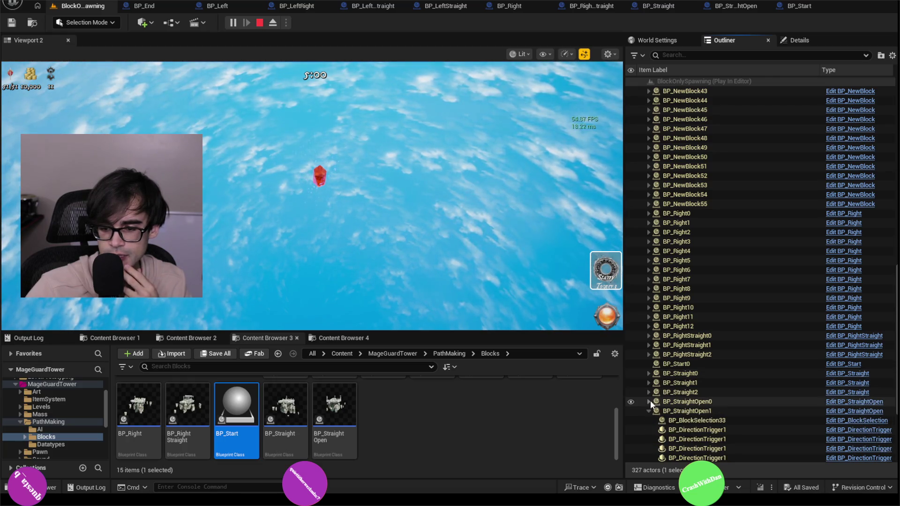
pyautogui.click(650, 401)
pyautogui.click(648, 382)
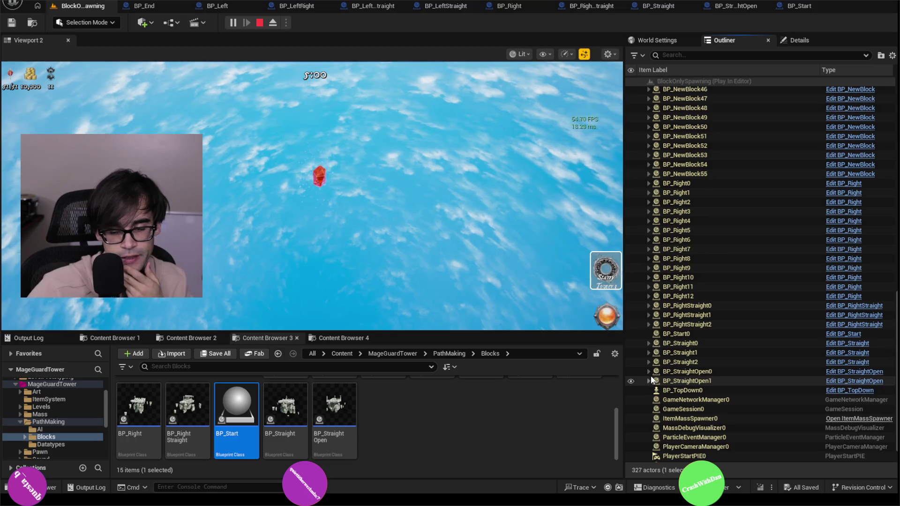
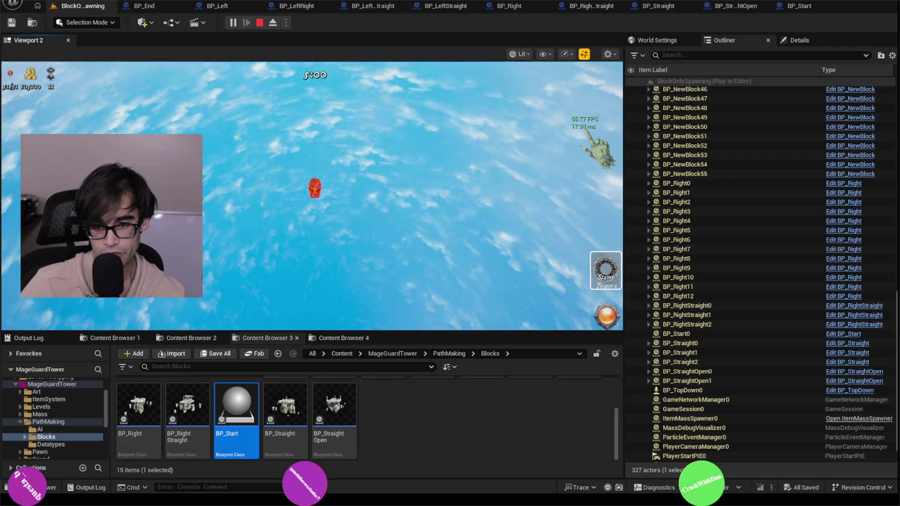
# - Stop the play session, dismiss the Accessed None error log, and switch to BP_Left
pyautogui.click(260, 24)
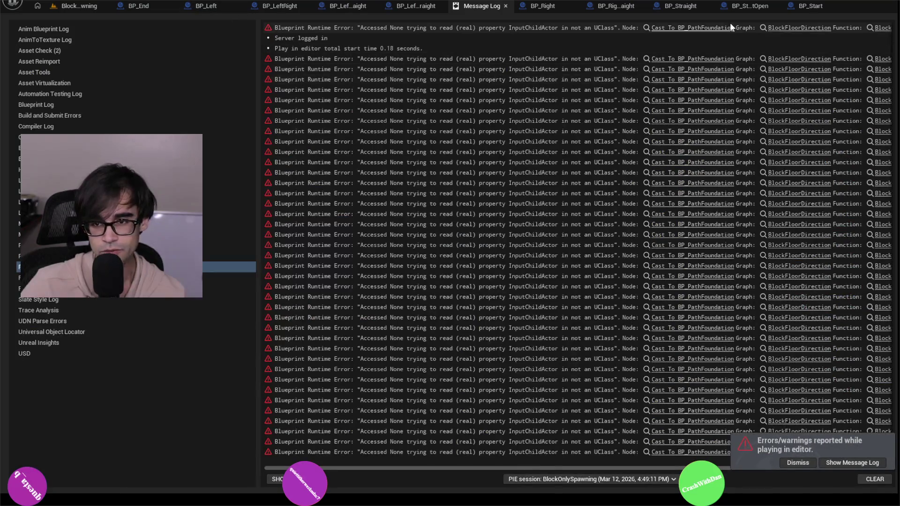
pyautogui.click(505, 5)
pyautogui.click(202, 6)
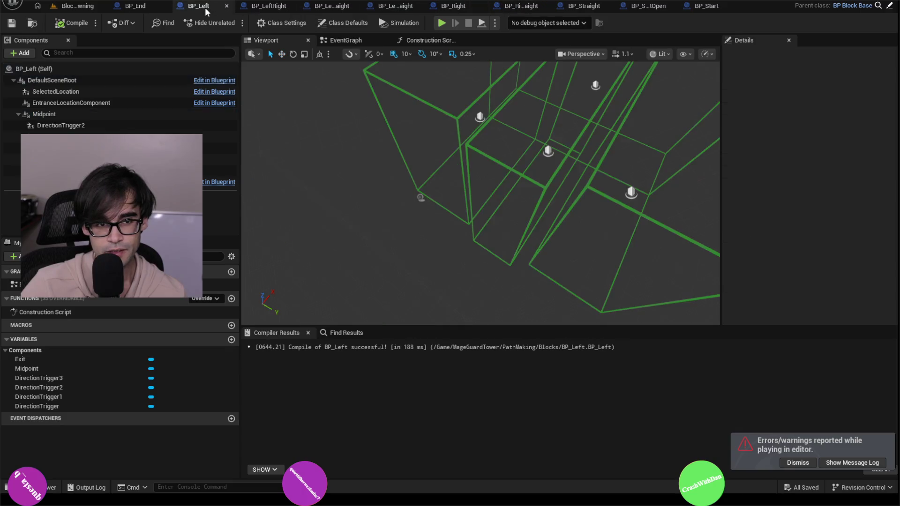
# - Delete the DirectionTrigger components from BP_Left and BP_LeftRight
pyautogui.click(106, 125)
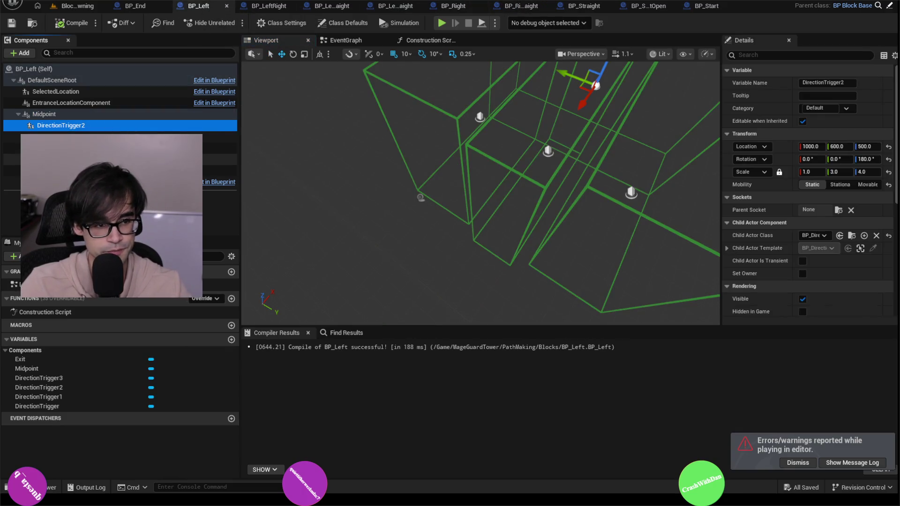
pyautogui.keyDown('shift'); pyautogui.click(61, 160); pyautogui.keyUp('shift')
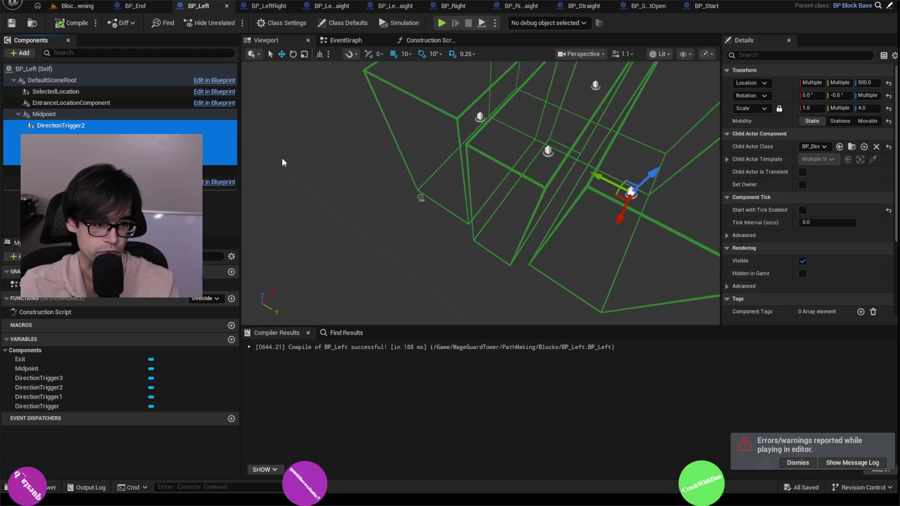
pyautogui.press('Delete')
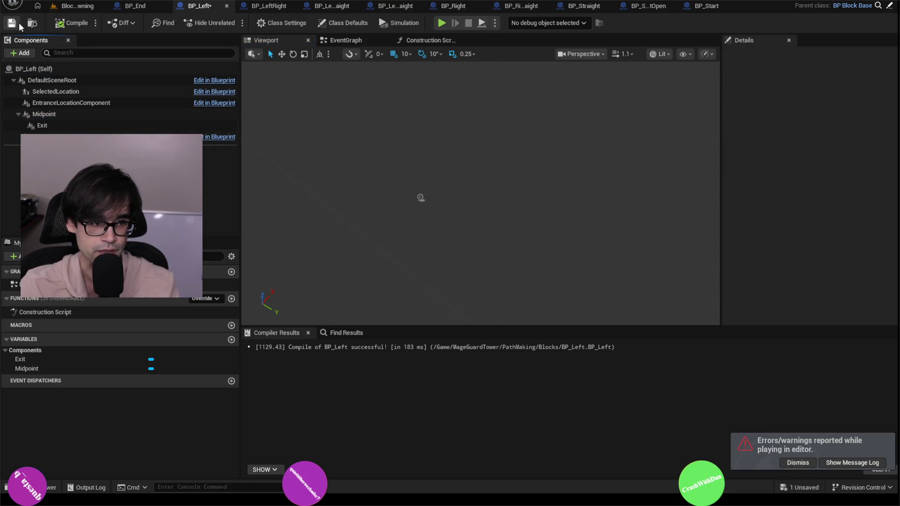
pyautogui.click(273, 7)
pyautogui.click(61, 125)
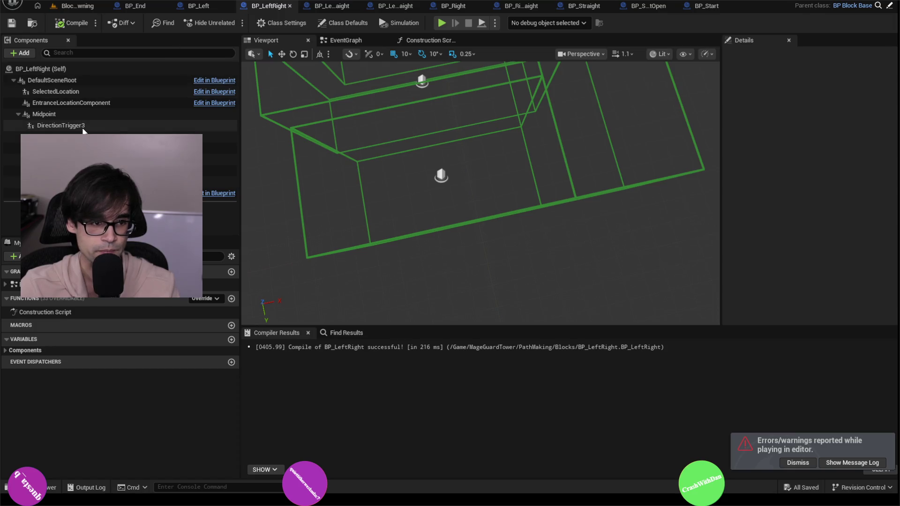
pyautogui.keyDown('shift'); pyautogui.click(61, 158); pyautogui.keyUp('shift')
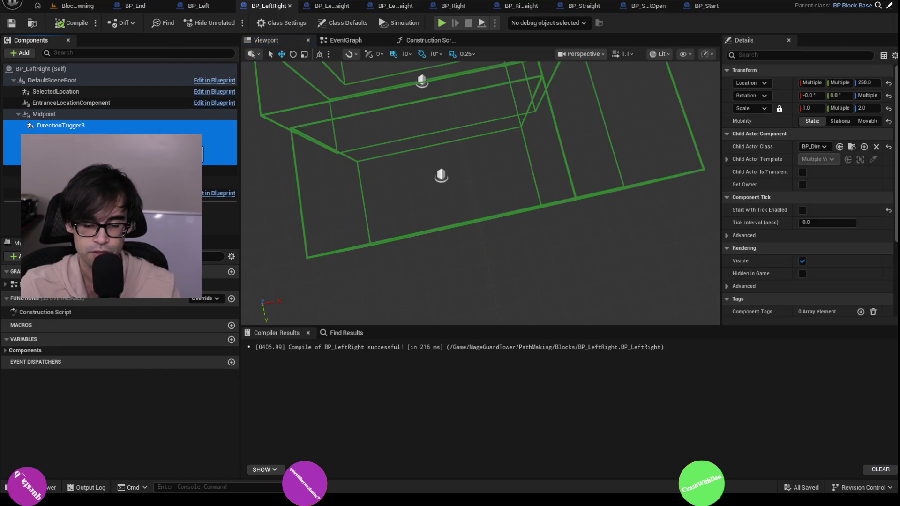
pyautogui.press('Delete')
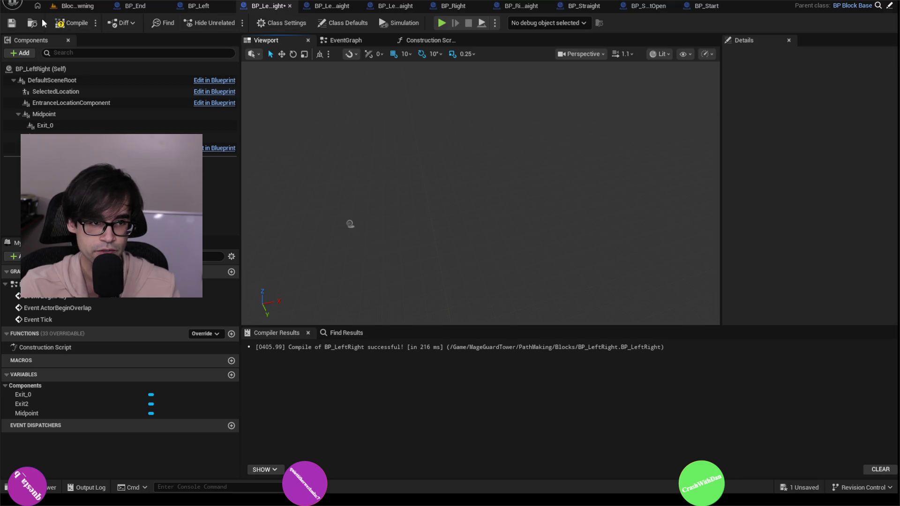
# - Remove BP_LeftRightStraight's DirectionTrigger components and save the blueprint
pyautogui.click(331, 6)
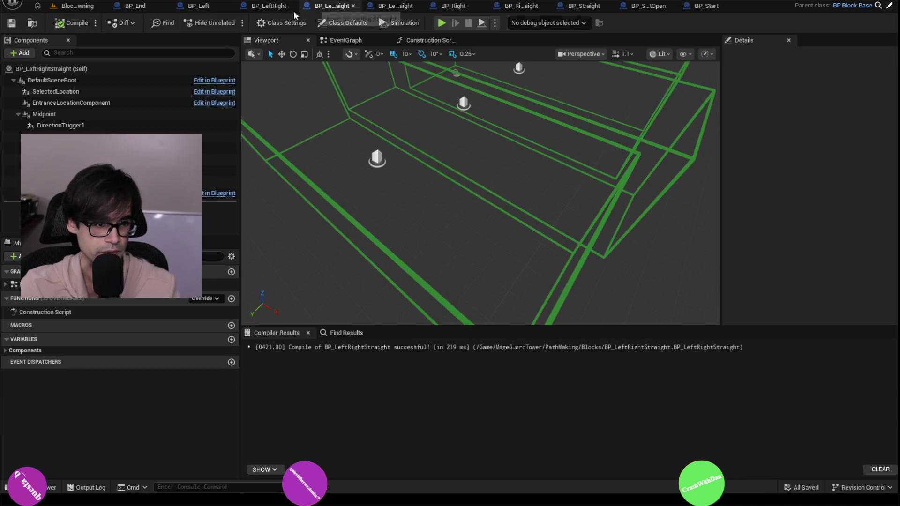
pyautogui.click(61, 125)
pyautogui.keyDown('shift'); pyautogui.click(61, 147); pyautogui.keyUp('shift')
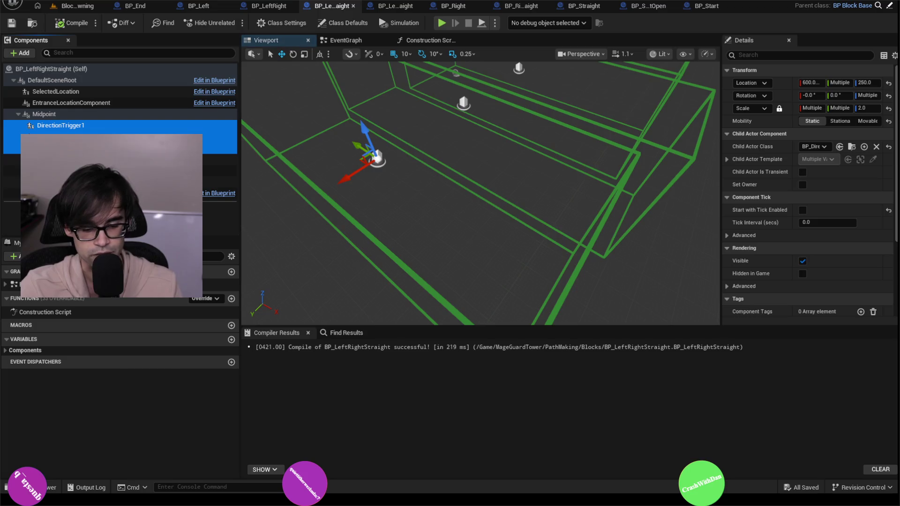
pyautogui.press('Delete')
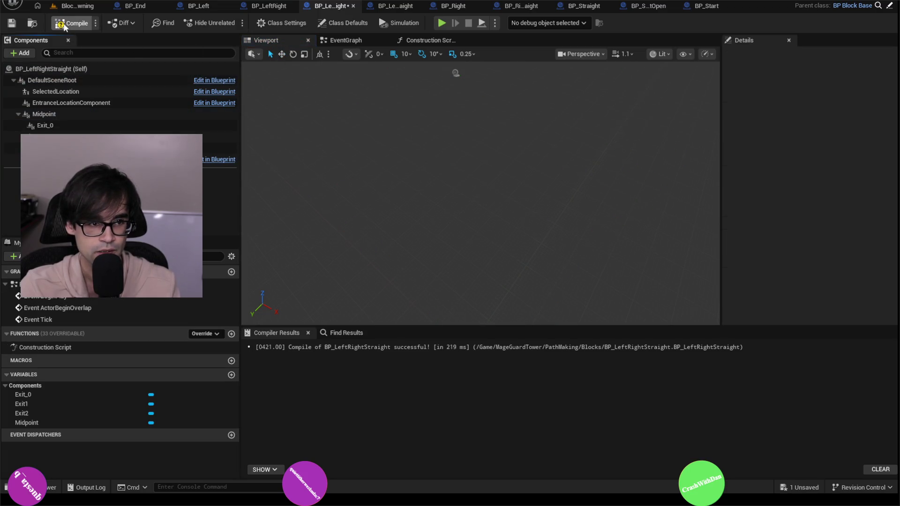
pyautogui.click(13, 23)
# - Remove BP_LeftStraight's DirectionTrigger components and save the blueprint
pyautogui.click(396, 5)
pyautogui.click(78, 126)
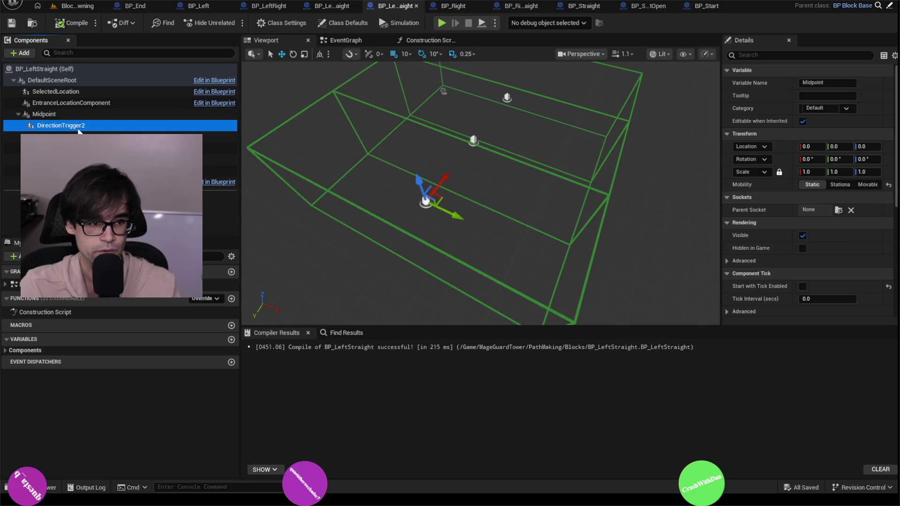
pyautogui.keyDown('shift'); pyautogui.click(79, 137); pyautogui.keyUp('shift')
pyautogui.press('Delete')
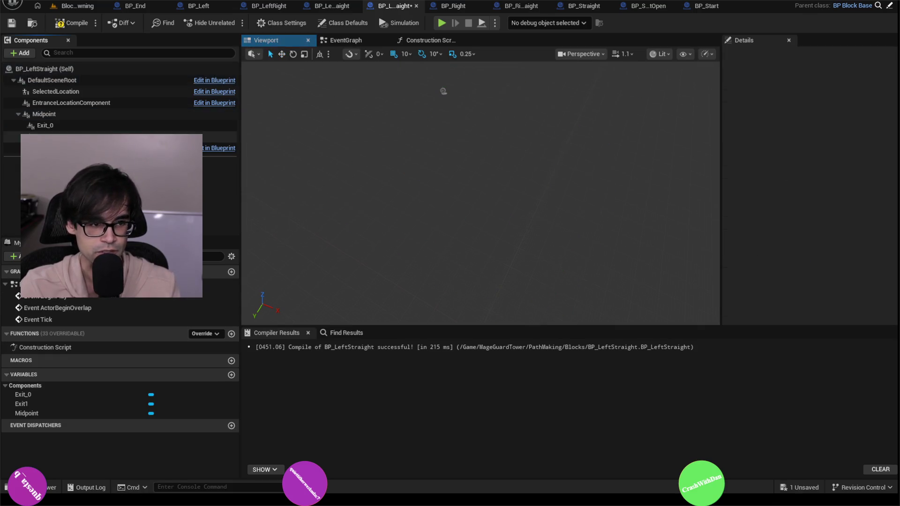
pyautogui.click(17, 28)
pyautogui.click(453, 6)
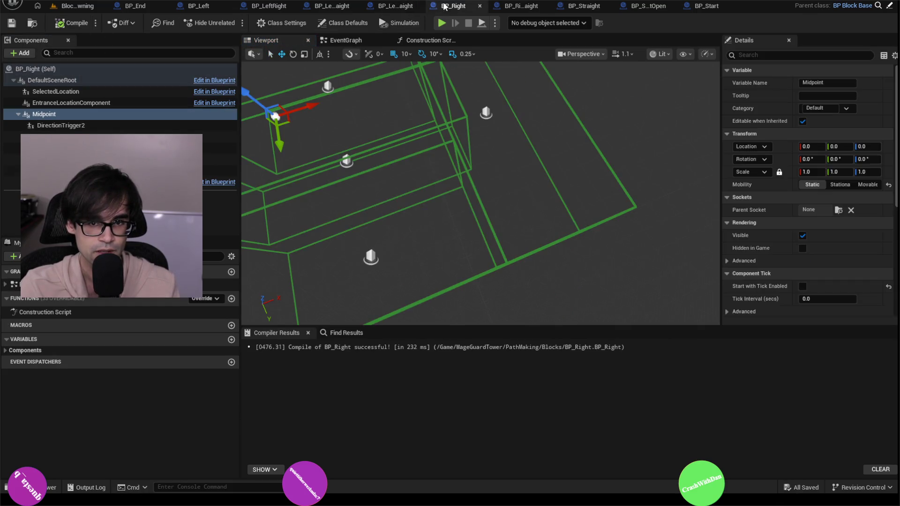
# - Delete the DirectionTrigger components from BP_Right, saving it, and from BP_RightStraight
pyautogui.click(60, 125)
pyautogui.keyDown('shift'); pyautogui.click(94, 136); pyautogui.keyUp('shift')
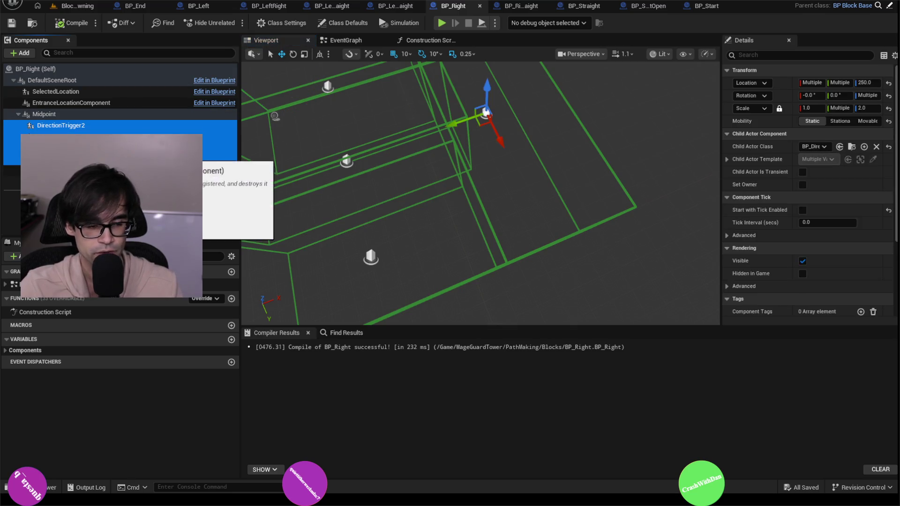
pyautogui.press('Delete')
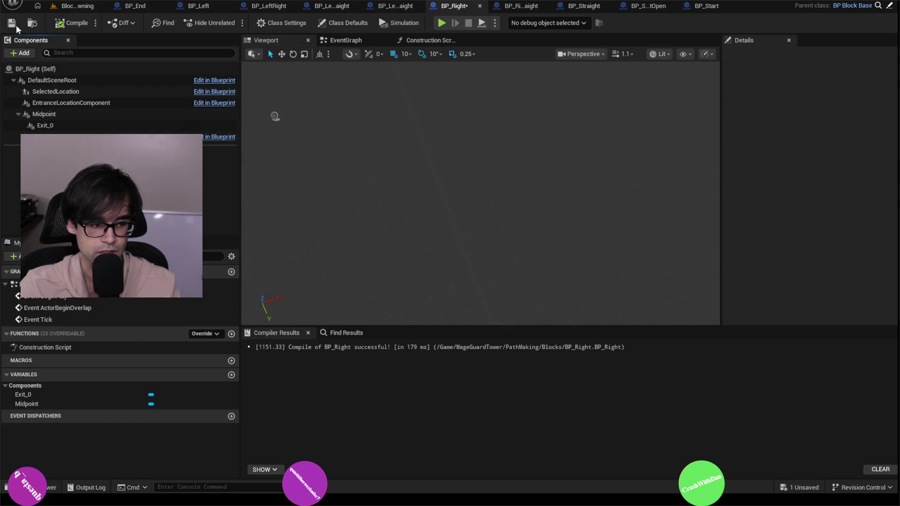
pyautogui.click(8, 27)
pyautogui.click(521, 5)
pyautogui.click(61, 125)
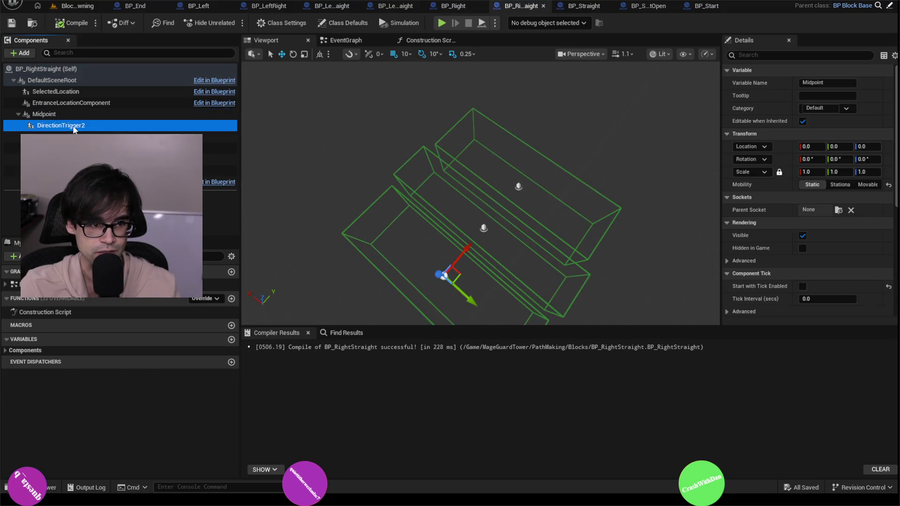
pyautogui.keyDown('shift'); pyautogui.click(94, 149); pyautogui.keyUp('shift')
pyautogui.press('Delete')
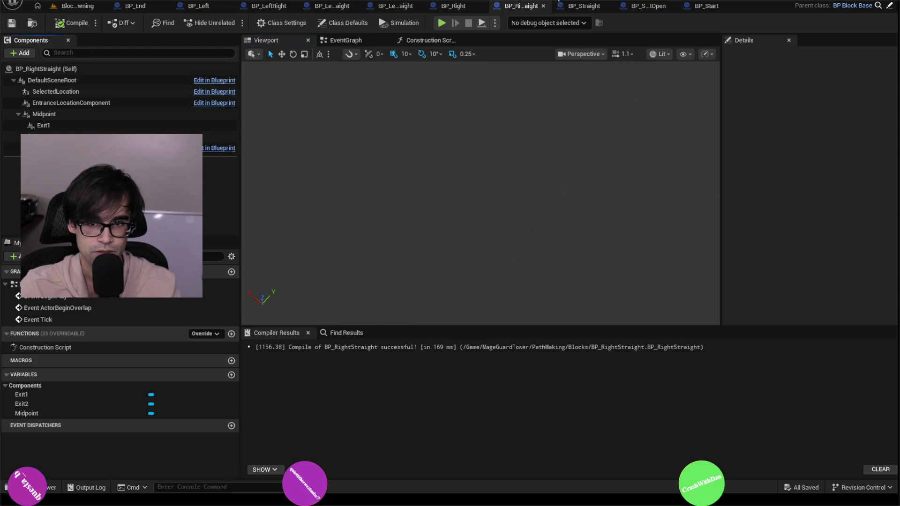
# - Delete the DirectionTrigger components from BP_Straight and BP_StraightOpen
pyautogui.click(581, 6)
pyautogui.click(61, 126)
pyautogui.keyDown('shift'); pyautogui.click(94, 148); pyautogui.keyUp('shift')
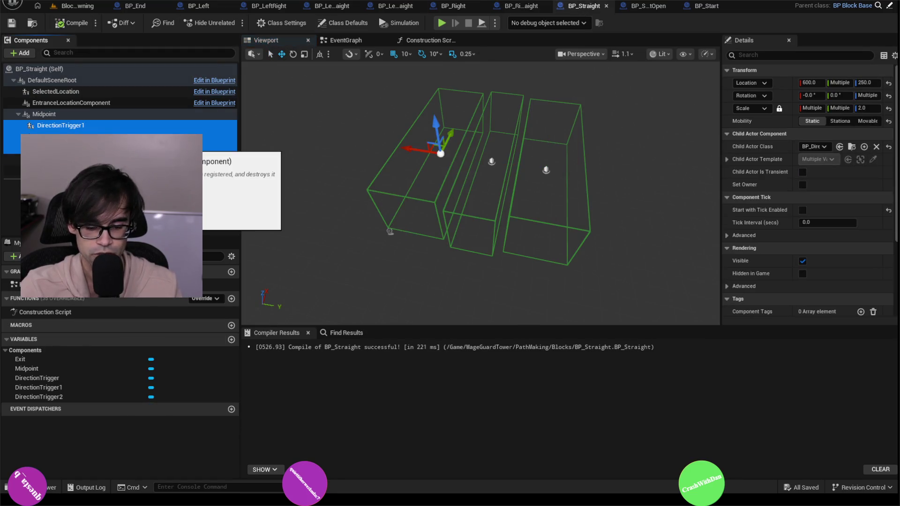
pyautogui.press('Delete')
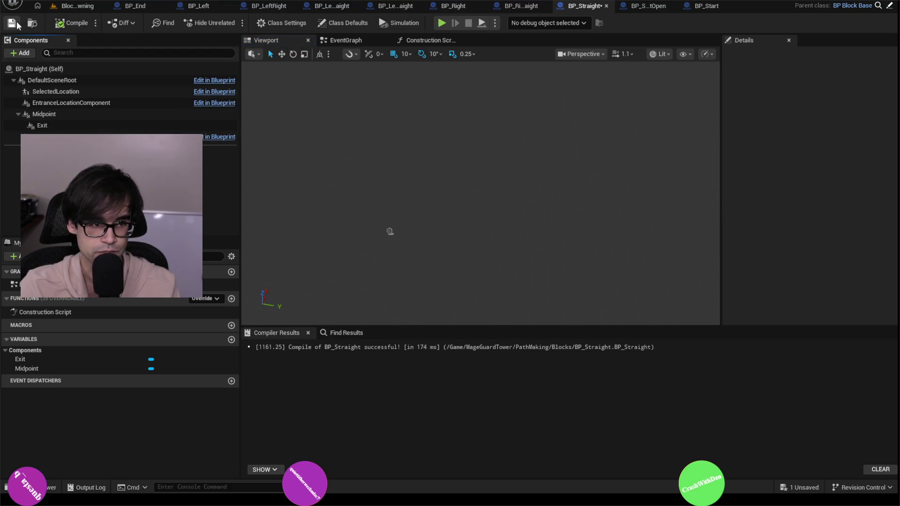
pyautogui.click(619, 6)
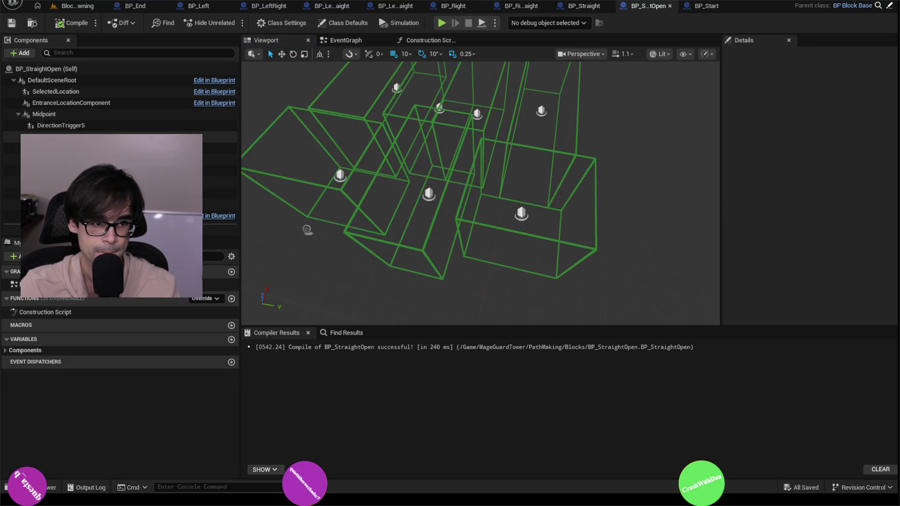
pyautogui.click(61, 125)
pyautogui.keyDown('shift'); pyautogui.click(117, 192); pyautogui.keyUp('shift')
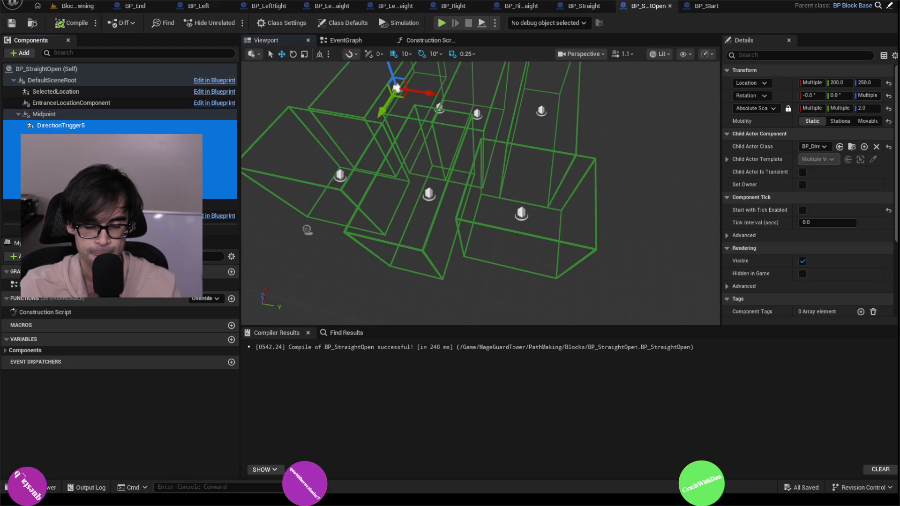
pyautogui.press('Delete')
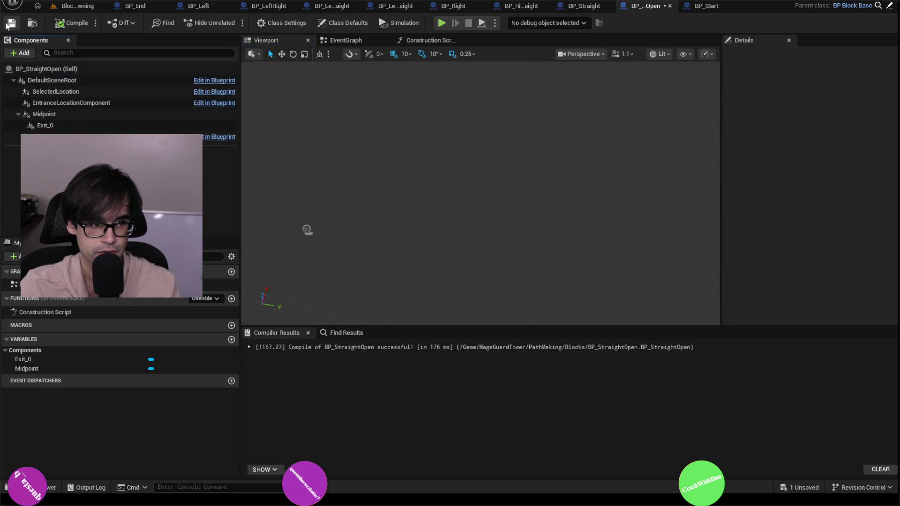
pyautogui.click(719, 10)
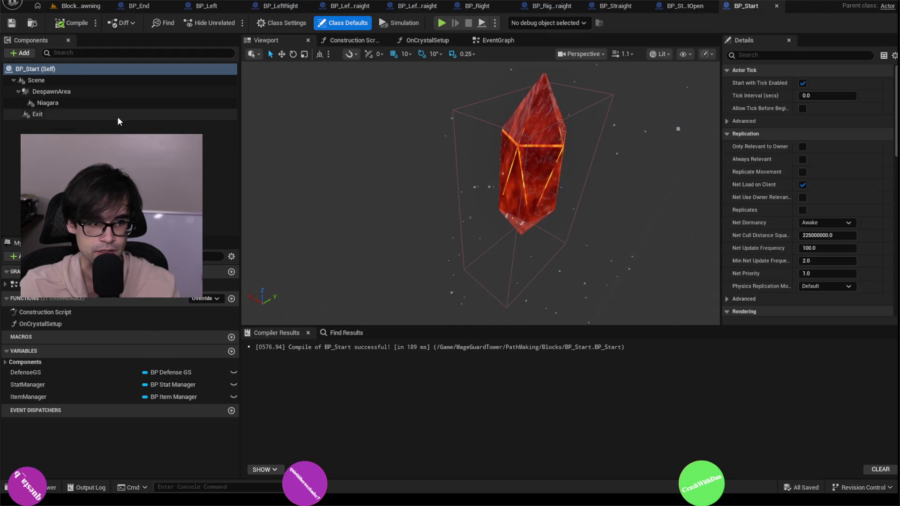
# - Play-test the BlockOnlySpawning level, inspect the spawned BP_NewBlock0, then stop it
pyautogui.click(680, 12)
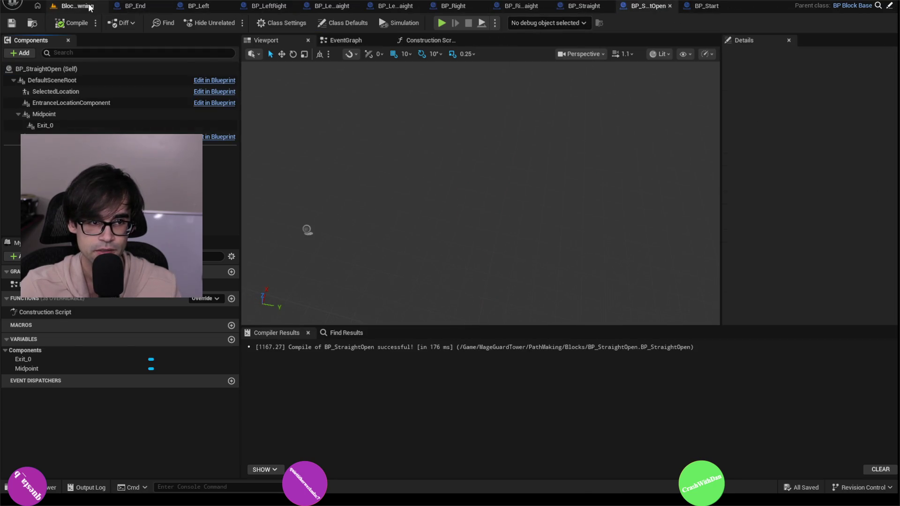
pyautogui.click(89, 7)
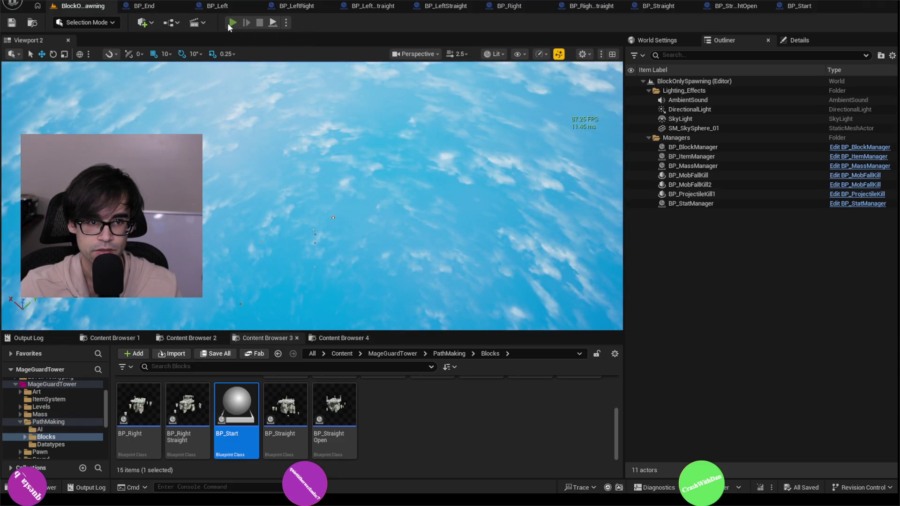
pyautogui.click(229, 23)
pyautogui.click(698, 242)
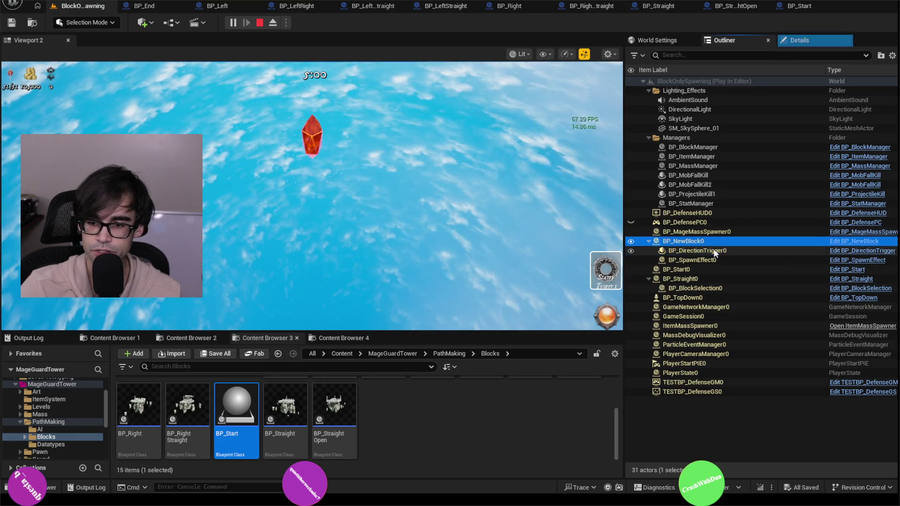
pyautogui.click(259, 24)
pyautogui.click(259, 24)
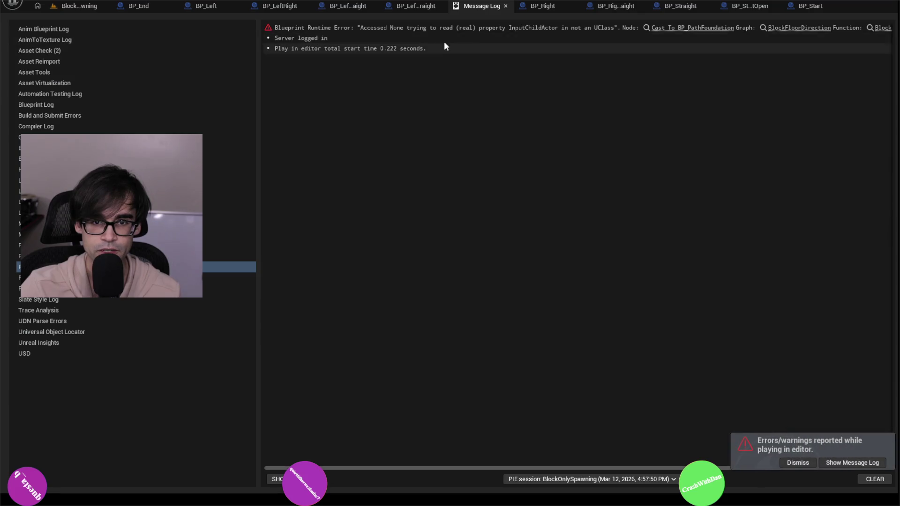
# - Dismiss the error log, return to the level, and select the BP_NewBlock asset
pyautogui.click(505, 6)
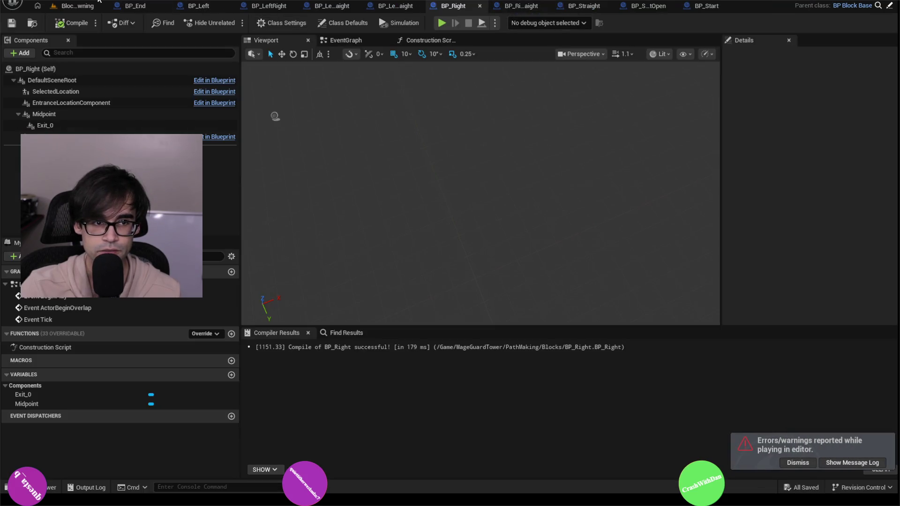
pyautogui.click(100, 7)
pyautogui.scroll(3, 406, 441)
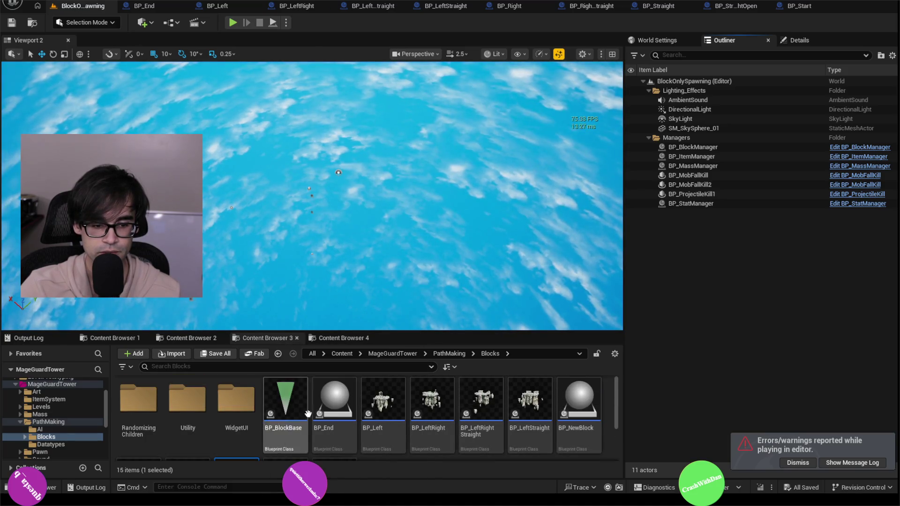
pyautogui.scroll(-2, 406, 441)
pyautogui.scroll(2, 404, 437)
pyautogui.click(564, 399)
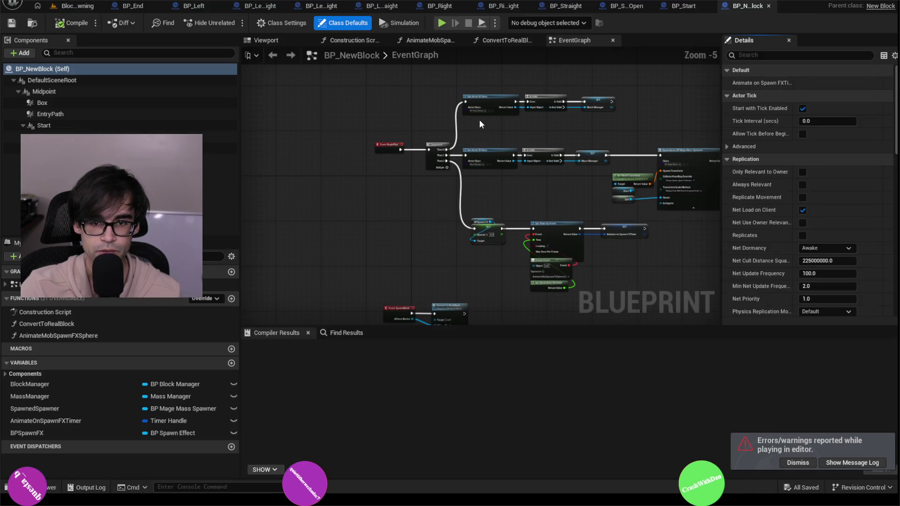
# - Cut the execution wire from SET Mass Manager to SpawnActor in BP_NewBlock and compile
pyautogui.scroll(5, 479, 124)
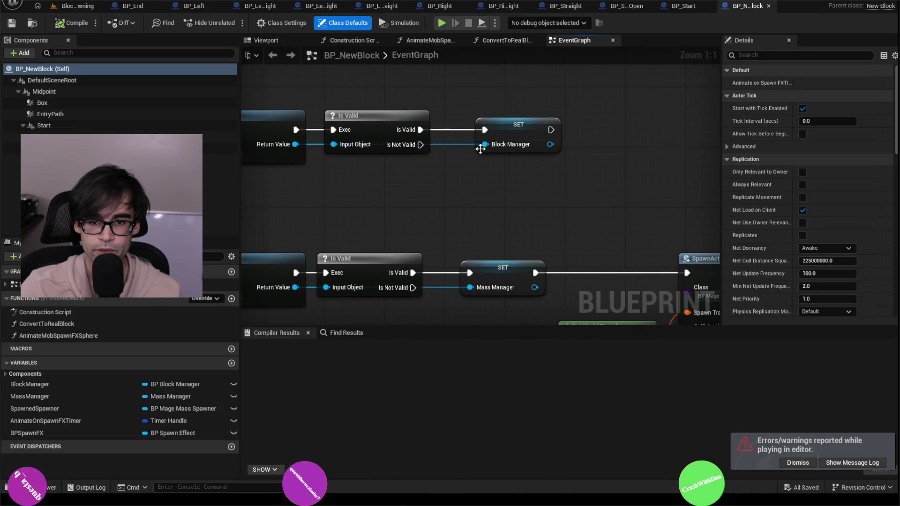
pyautogui.moveTo(480, 149); pyautogui.dragTo(530, 192)
pyautogui.scroll(-1, 389, 155)
pyautogui.moveTo(384, 154); pyautogui.dragTo(474, 153)
pyautogui.moveTo(542, 154)
pyautogui.mouseDown()
pyautogui.moveTo(491, 118)
pyautogui.moveTo(478, 126)
pyautogui.moveTo(590, 135)
pyautogui.moveTo(495, 113)
pyautogui.moveTo(556, 113)
pyautogui.mouseUp()
pyautogui.keyDown('alt'); pyautogui.click(442, 166); pyautogui.keyUp('alt')
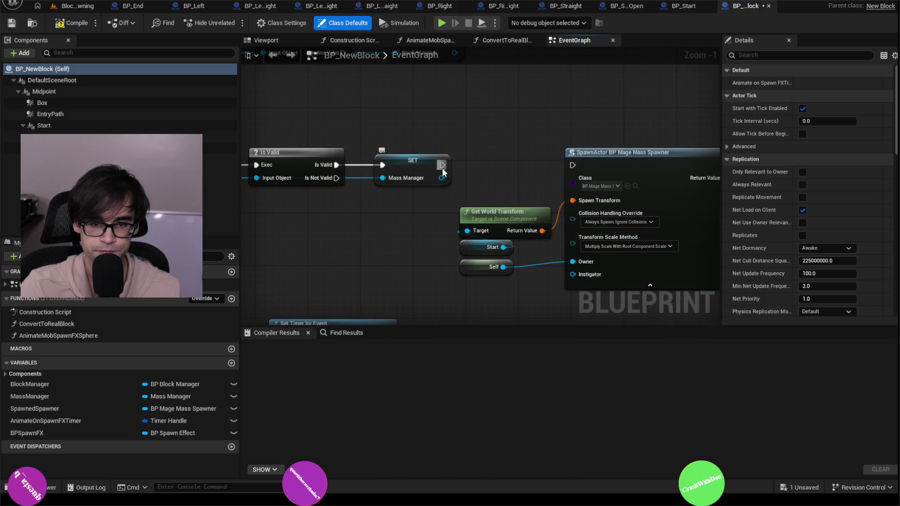
pyautogui.click(66, 23)
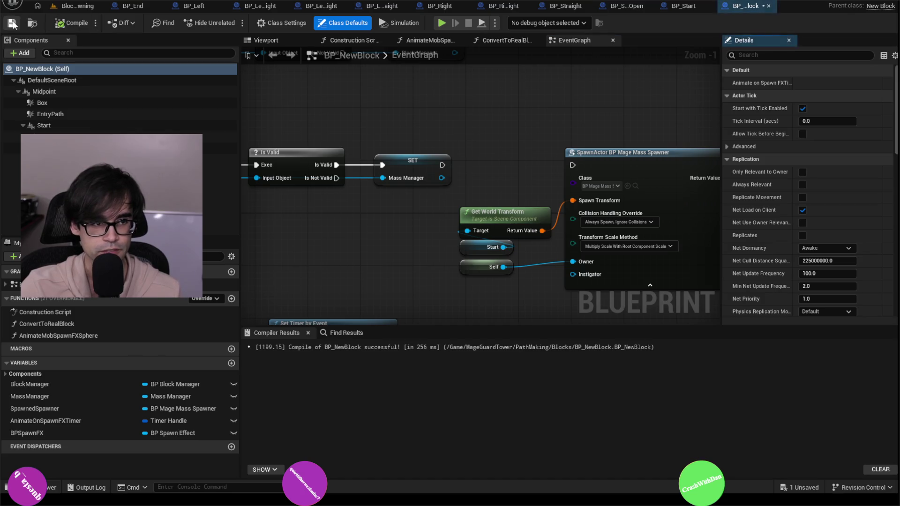
# - Review the BeginPlay, SET, Set Timer by Event and Event SpawnBlock node chains
pyautogui.scroll(-3, 481, 103)
pyautogui.scroll(2, 470, 170)
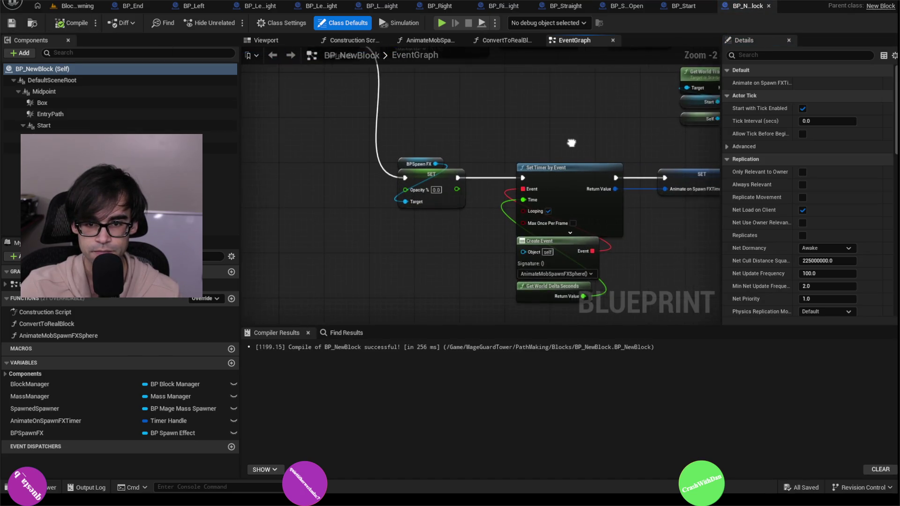
pyautogui.moveTo(570, 140); pyautogui.dragTo(496, 136)
pyautogui.moveTo(424, 189)
pyautogui.mouseDown()
pyautogui.moveTo(438, 175)
pyautogui.moveTo(509, 158)
pyautogui.moveTo(548, 194)
pyautogui.mouseUp()
pyautogui.scroll(-1, 510, 158)
pyautogui.scroll(2, 505, 186)
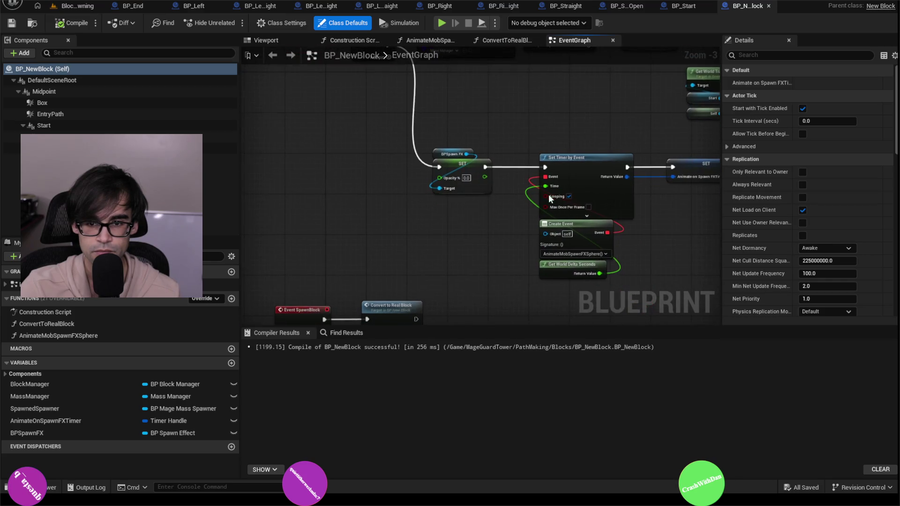
pyautogui.moveTo(617, 117); pyautogui.dragTo(561, 96)
pyautogui.scroll(-1, 500, 156)
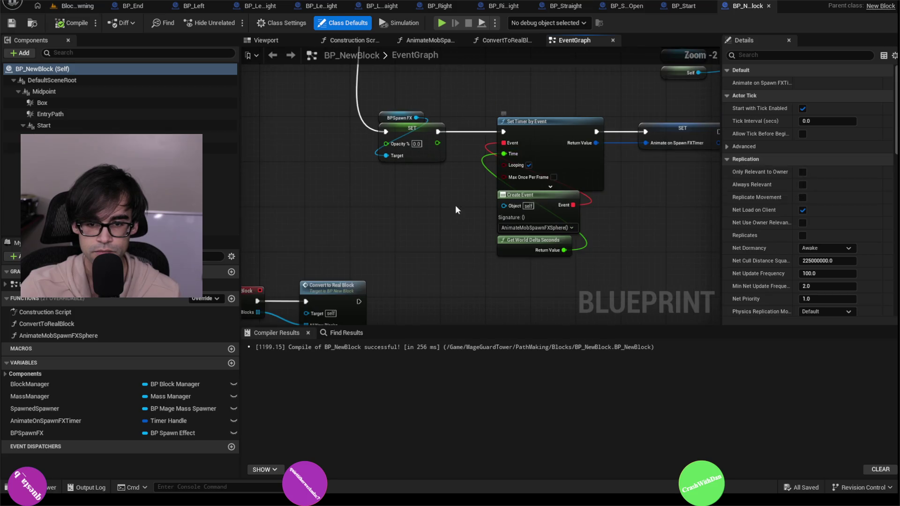
pyautogui.moveTo(426, 231); pyautogui.dragTo(602, 130)
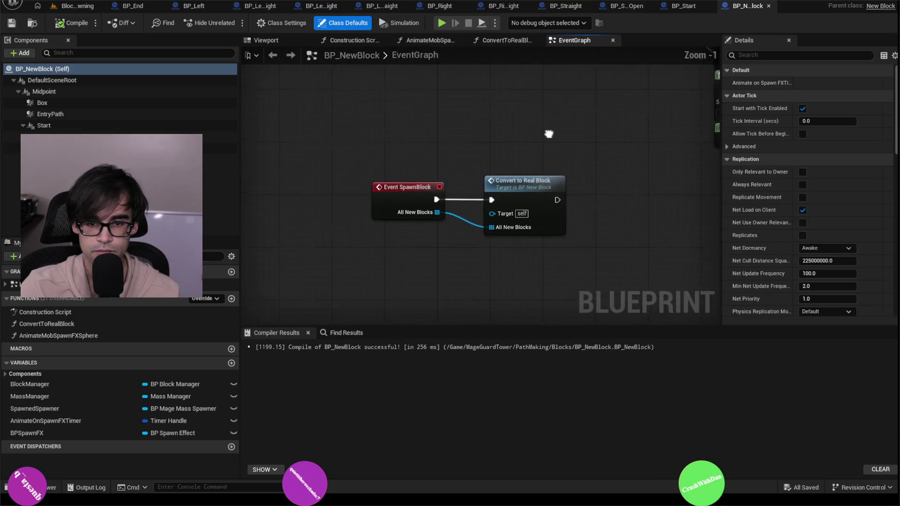
pyautogui.scroll(-2, 548, 133)
pyautogui.moveTo(548, 133); pyautogui.dragTo(463, 254)
pyautogui.moveTo(532, 126); pyautogui.dragTo(496, 168)
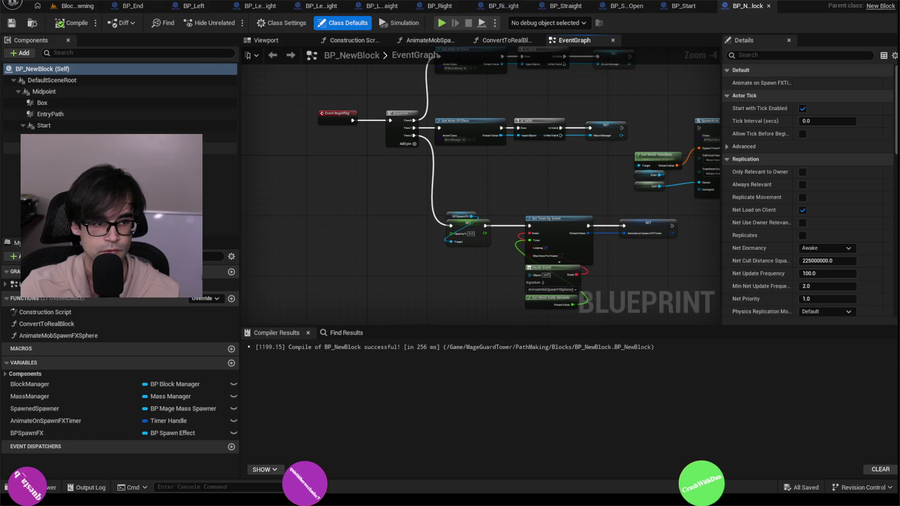
# - Inspect SpawnFX and Start's child actor, and locate BP_DirectionTrigger in the Utility folder
pyautogui.click(51, 148)
pyautogui.click(220, 137)
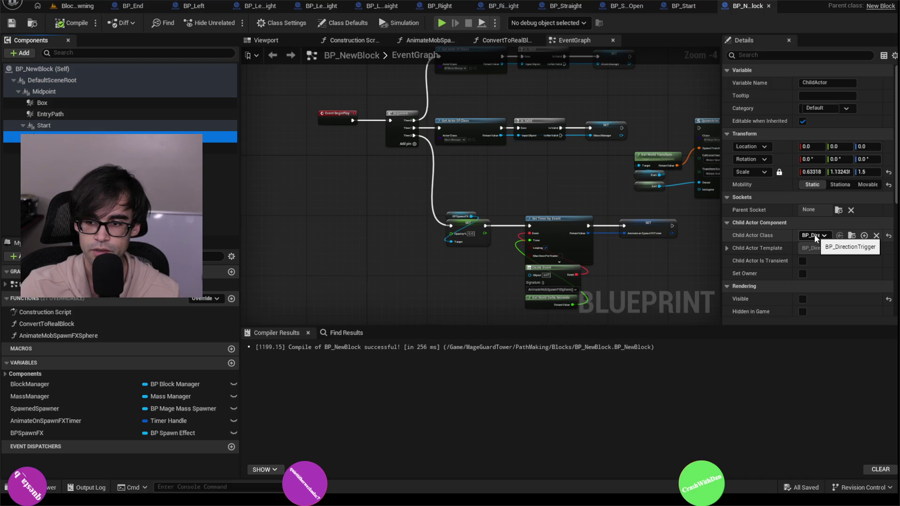
pyautogui.click(852, 236)
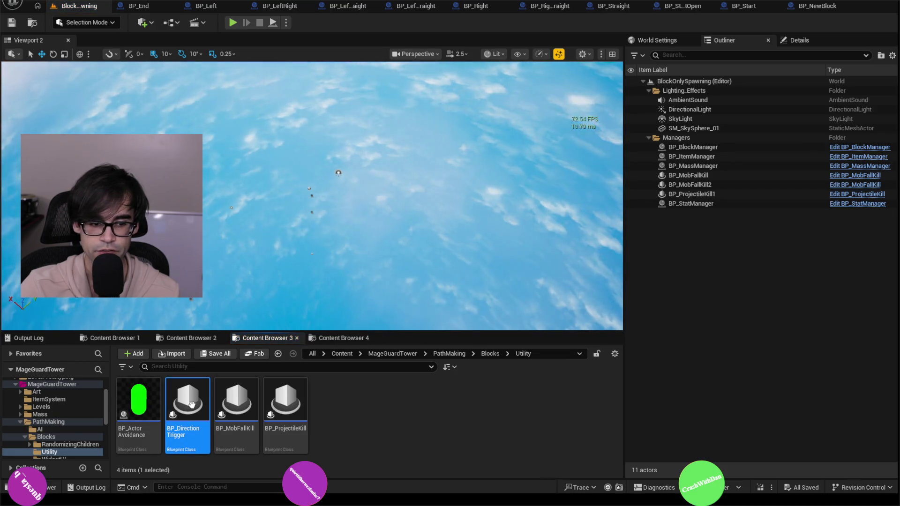
# - Look over BP_DirectionTrigger, check Start's child and Box components, and recompile BP_NewBlock
pyautogui.press('Return')
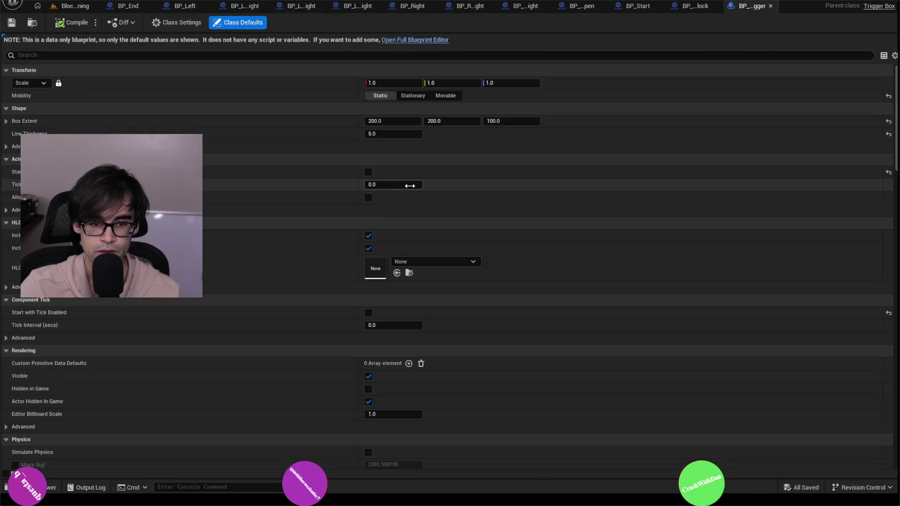
pyautogui.click(770, 6)
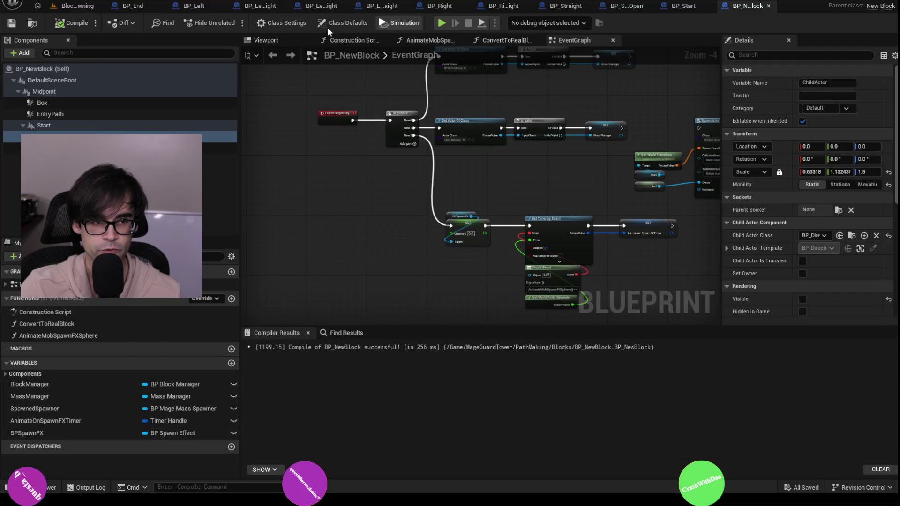
pyautogui.scroll(-3, 760, 239)
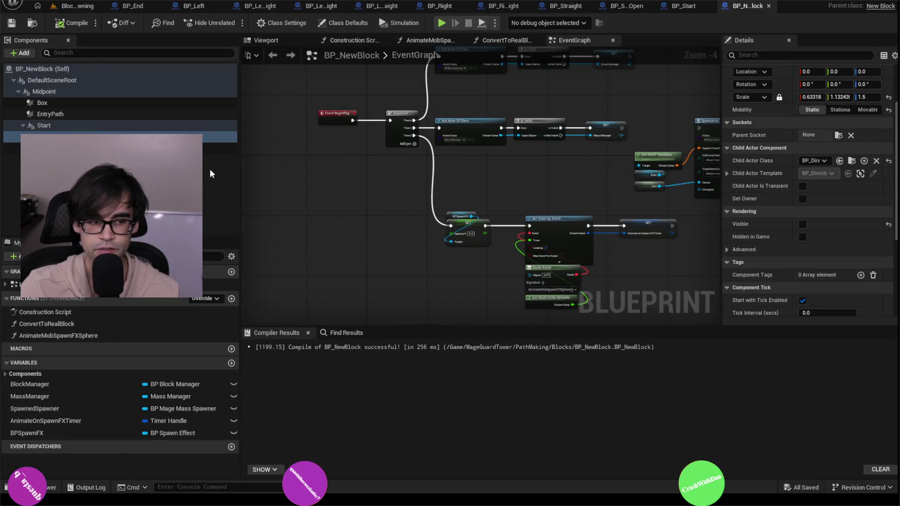
pyautogui.click(56, 137)
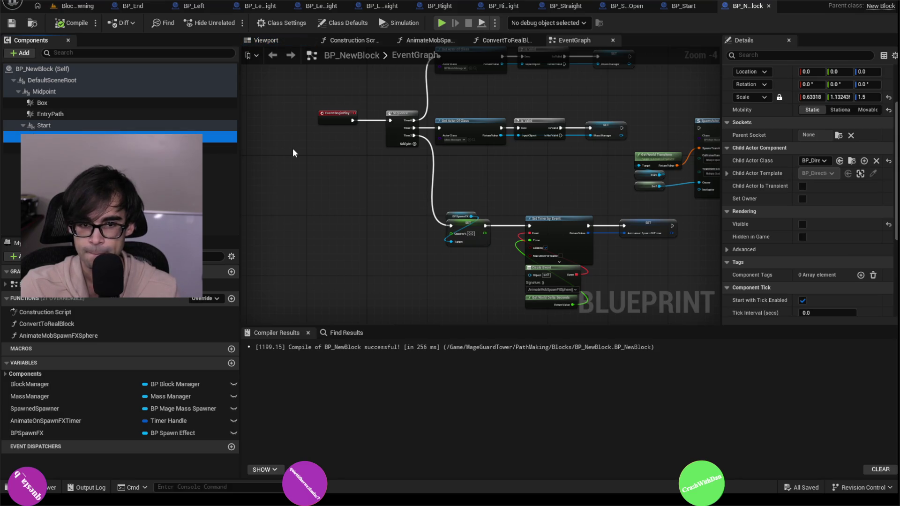
pyautogui.click(71, 103)
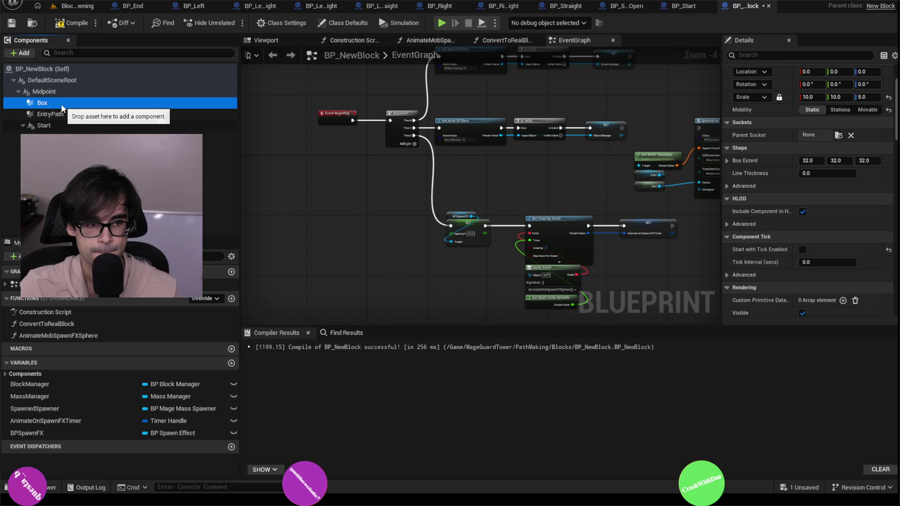
pyautogui.click(69, 23)
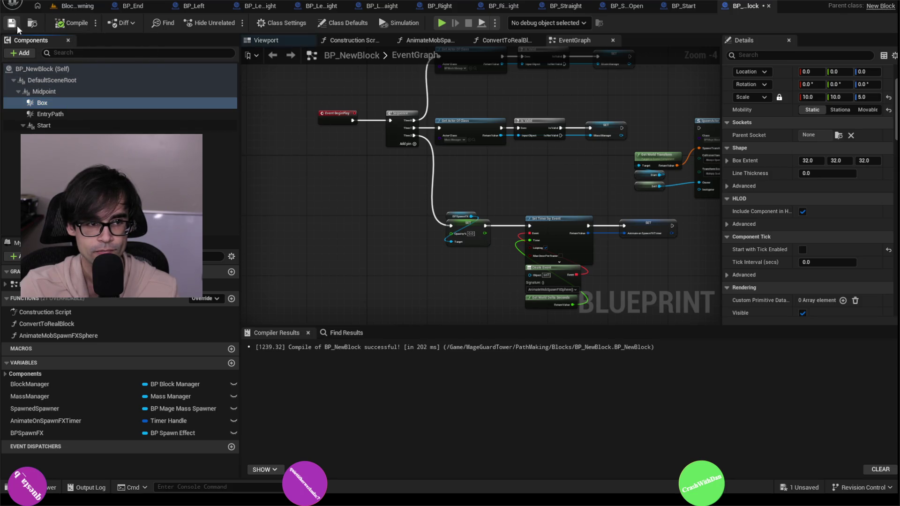
# - Play-test the level, select BP_NewBlock1 and its BP_SpawnEffect1 child, then stop with Esc
pyautogui.click(77, 6)
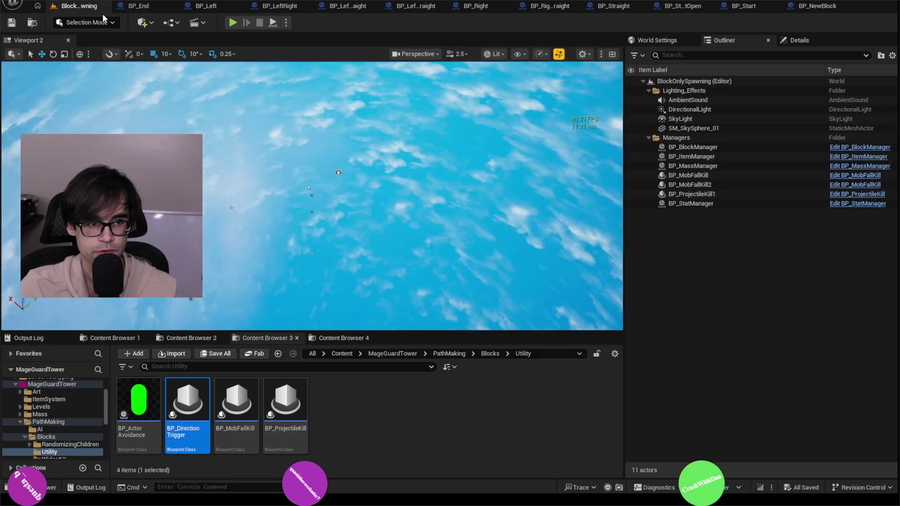
pyautogui.click(232, 23)
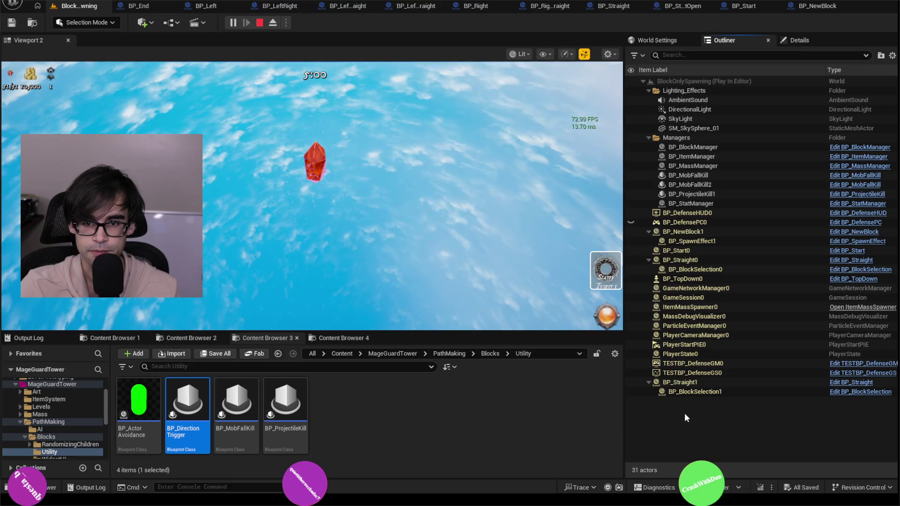
pyautogui.click(687, 233)
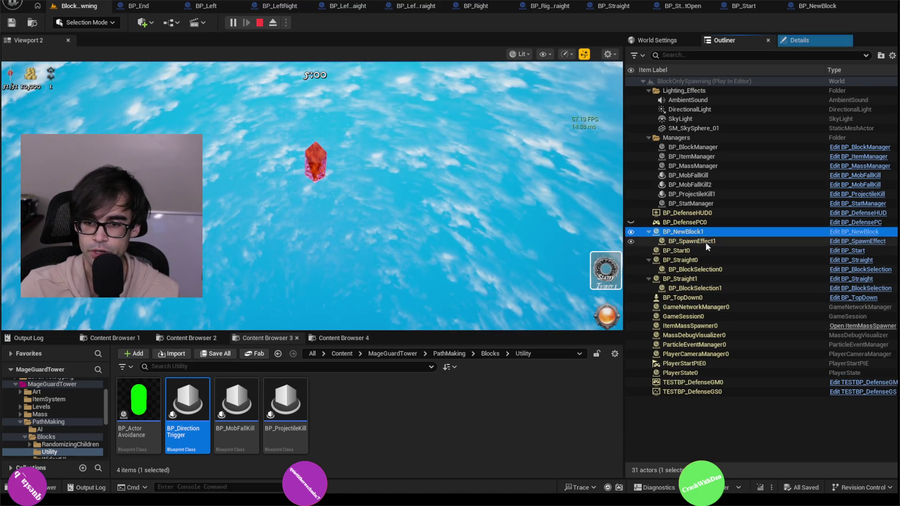
pyautogui.click(705, 242)
pyautogui.press('Up')
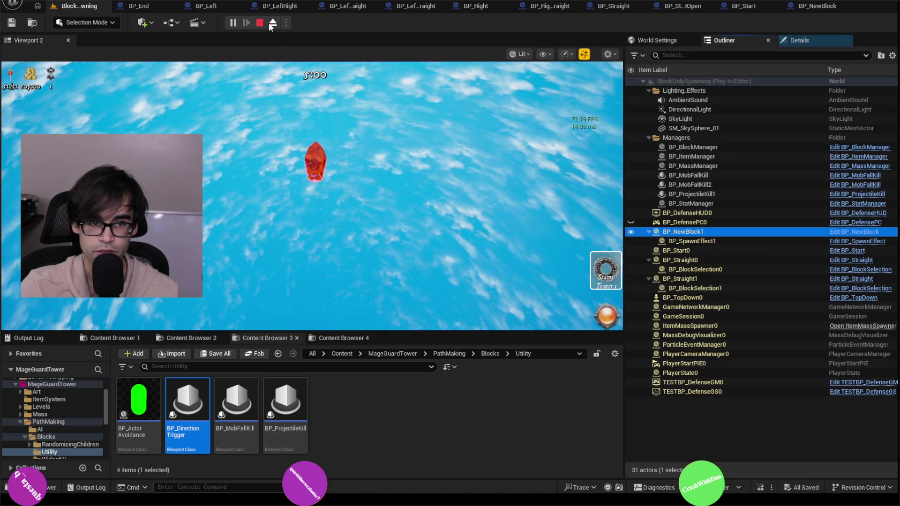
pyautogui.press('Escape')
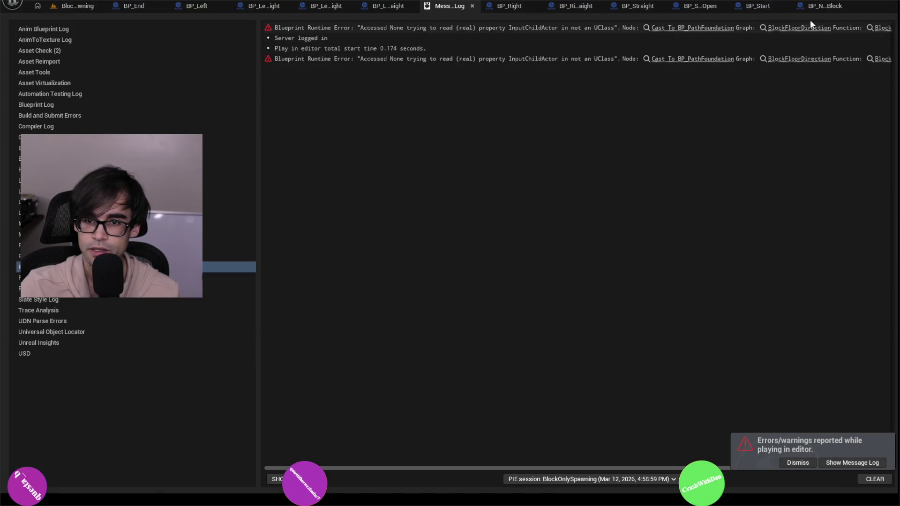
# - Delete the child actor component under Start in BP_NewBlock and compile
pyautogui.click(472, 5)
pyautogui.click(707, 7)
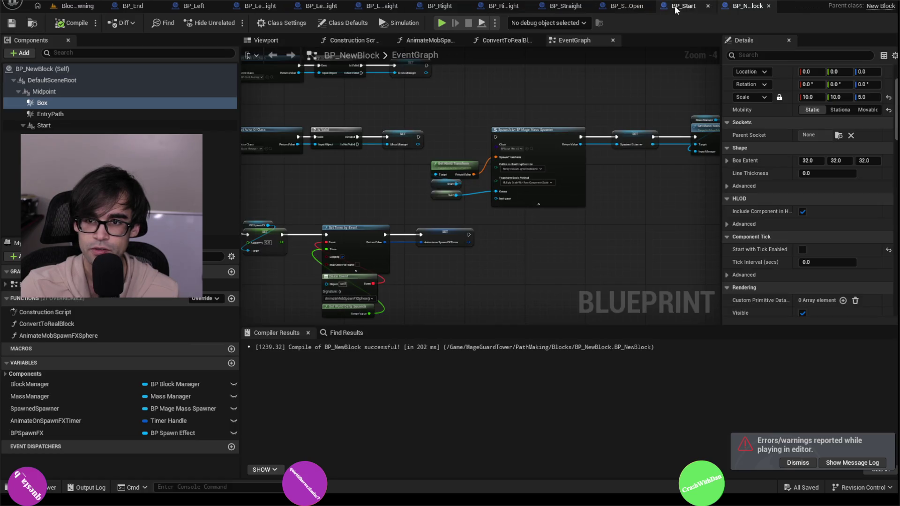
pyautogui.scroll(3, 370, 185)
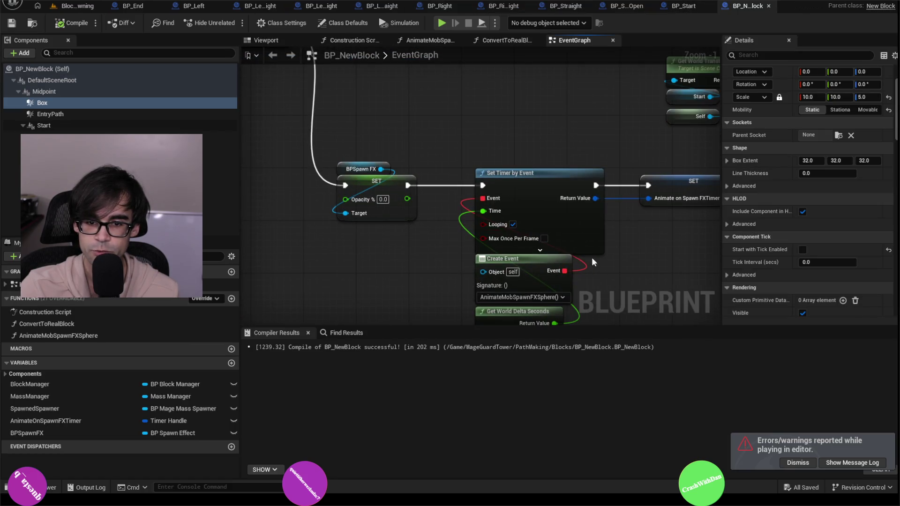
pyautogui.moveTo(538, 114); pyautogui.dragTo(401, 266)
pyautogui.scroll(-1, 462, 253)
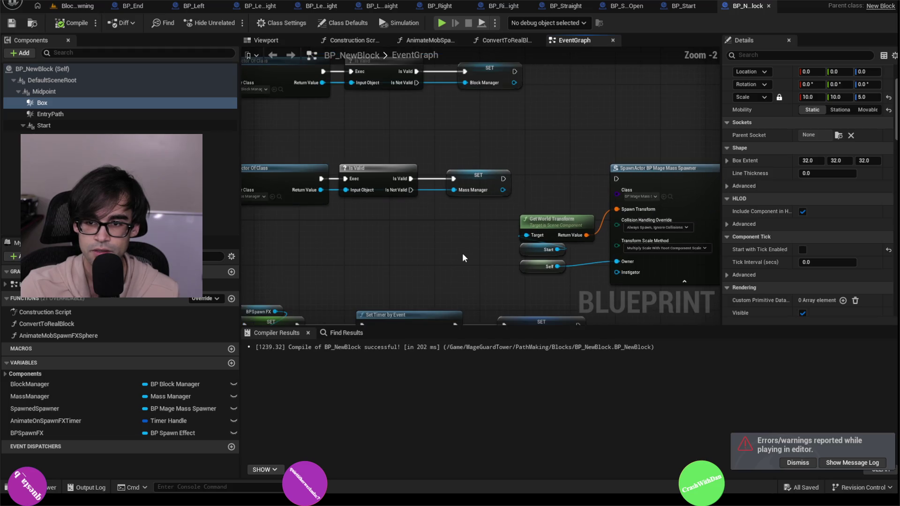
pyautogui.moveTo(462, 253); pyautogui.dragTo(389, 215)
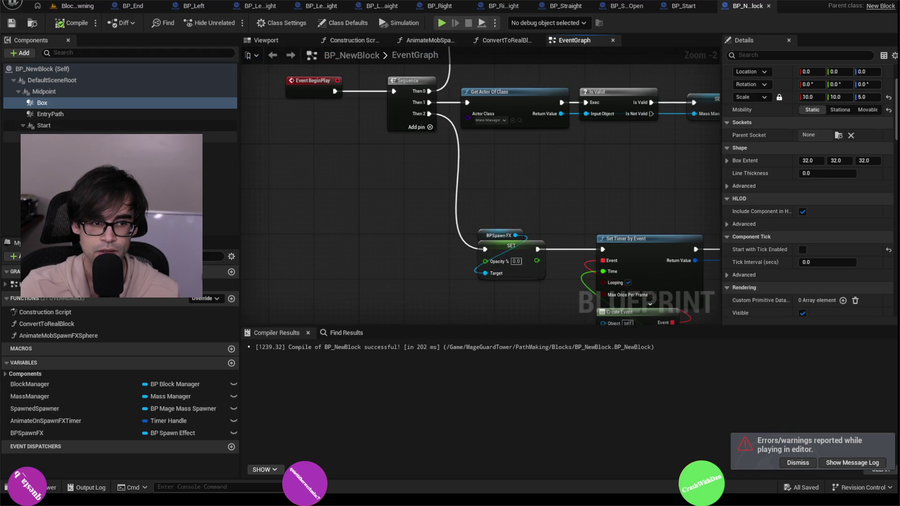
pyautogui.click(215, 136)
pyautogui.press('Delete')
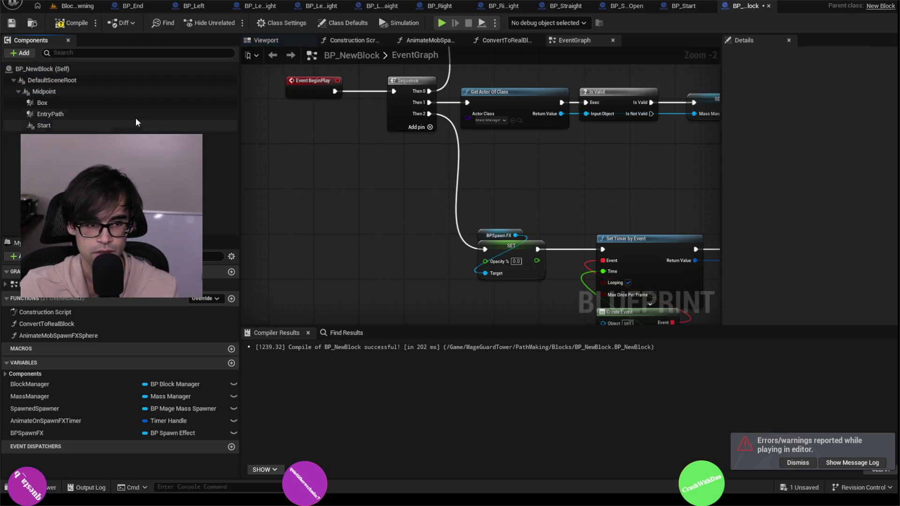
pyautogui.click(73, 25)
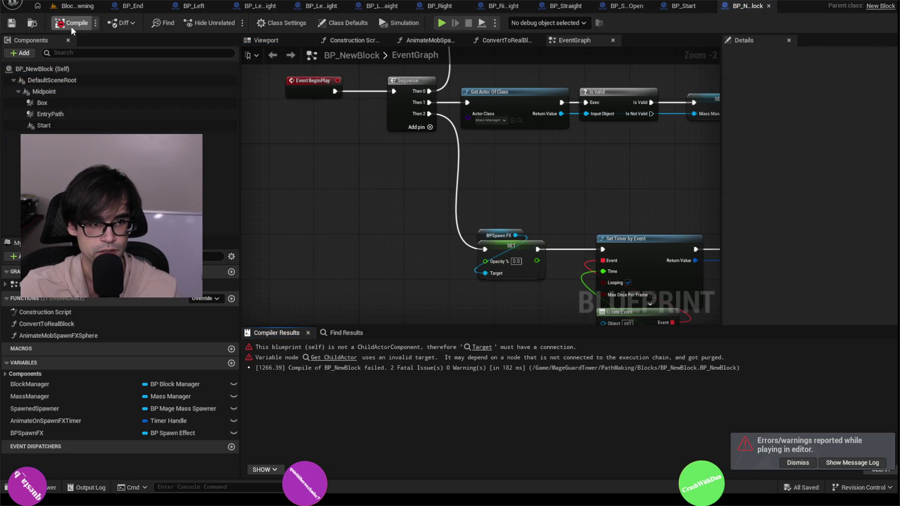
# - Fix the Get ChildActor error node, recompile successfully, and start a new play session
pyautogui.click(334, 357)
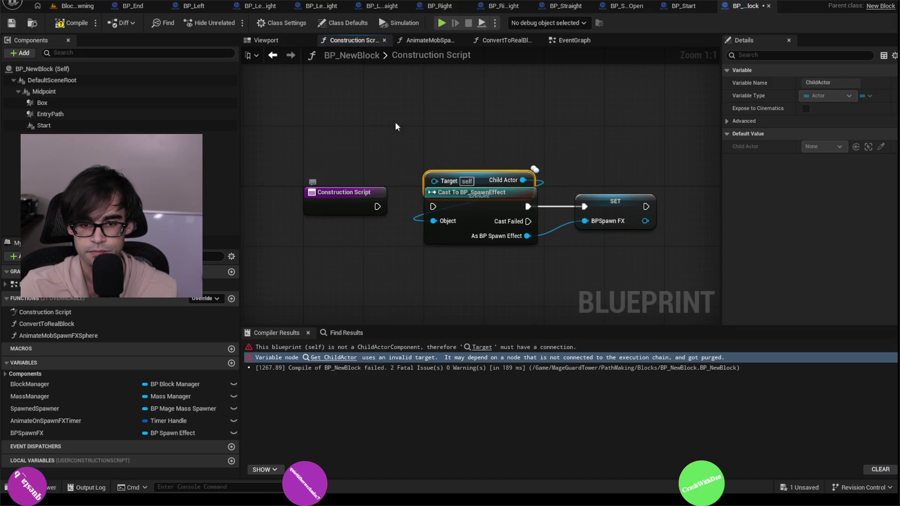
pyautogui.click(69, 24)
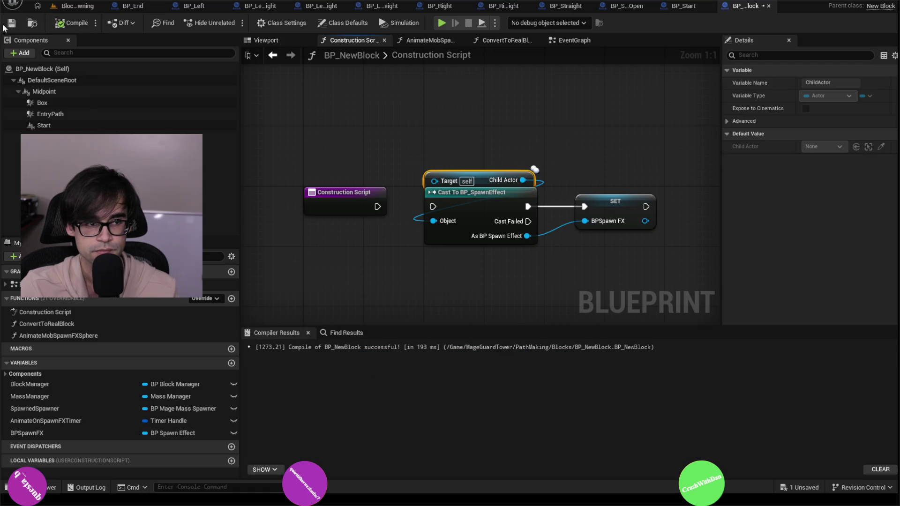
pyautogui.click(63, 8)
pyautogui.click(233, 24)
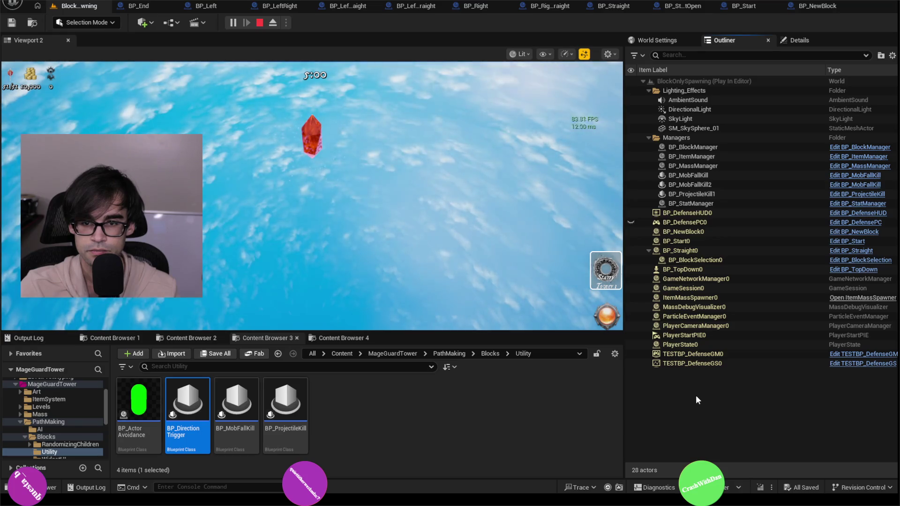
# - Inspect BP_Straight0, BP_Left0 and its BP_BlockSelection0 child, collapsing block entries in the Outliner
pyautogui.click(689, 251)
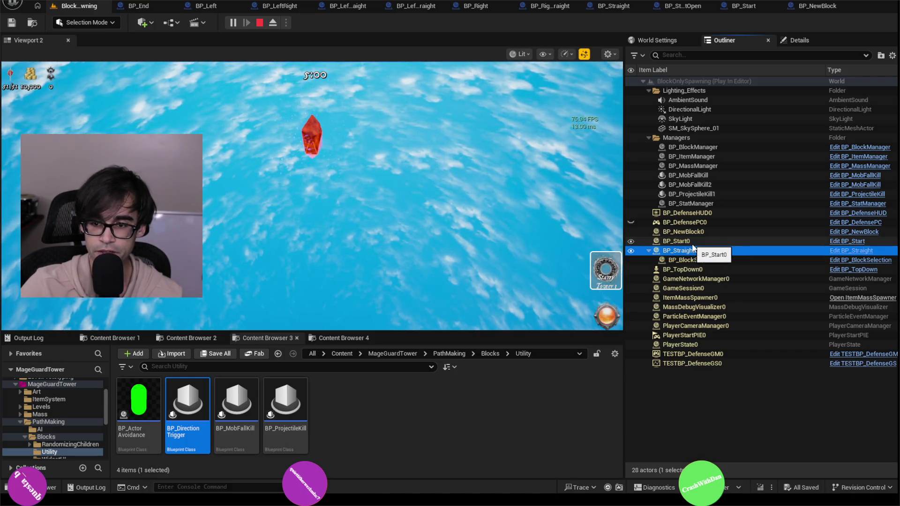
pyautogui.click(534, 225)
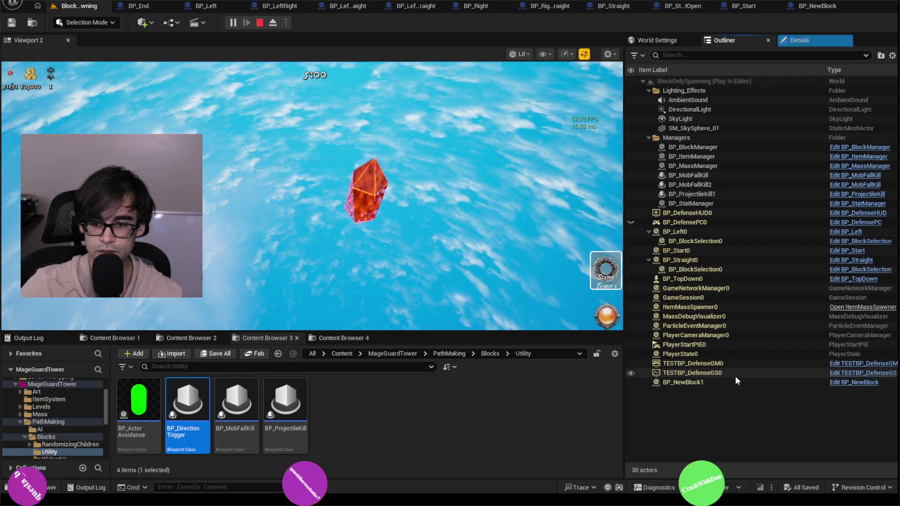
pyautogui.click(649, 231)
pyautogui.click(651, 232)
pyautogui.click(648, 232)
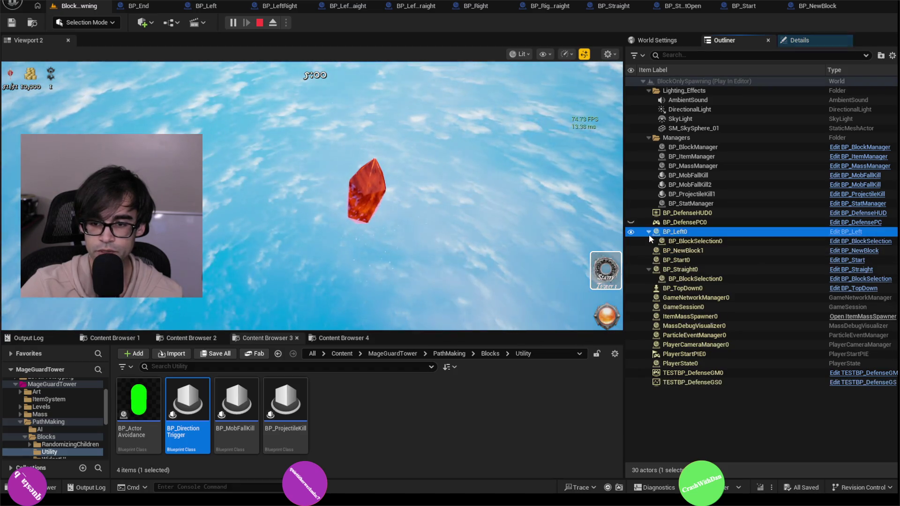
pyautogui.click(705, 241)
pyautogui.click(642, 233)
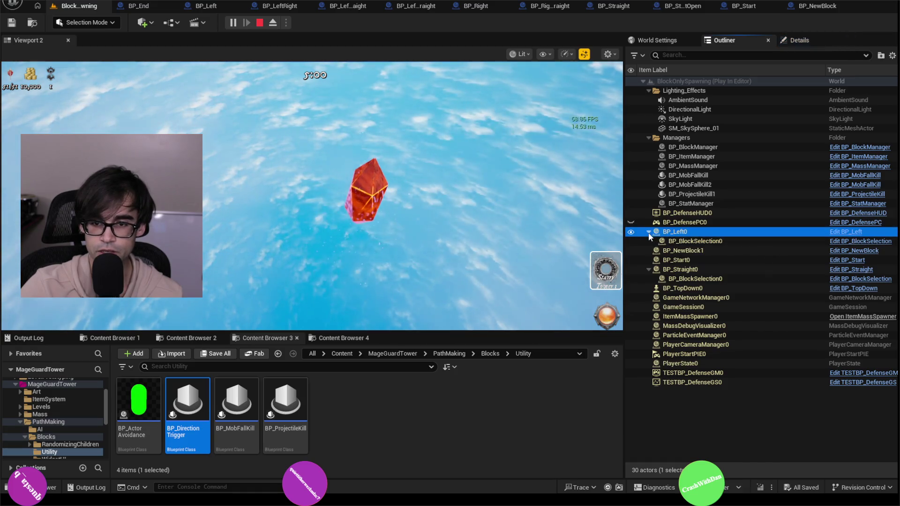
pyautogui.click(648, 231)
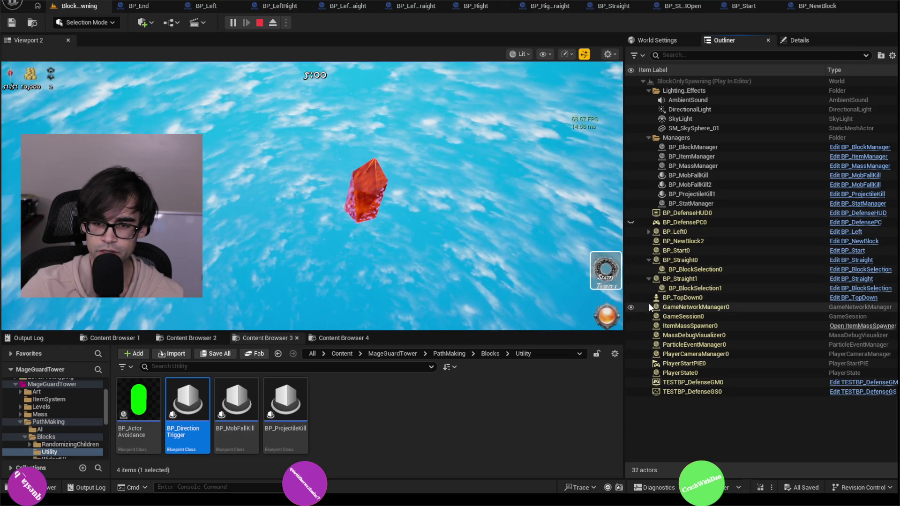
pyautogui.click(648, 260)
pyautogui.click(651, 269)
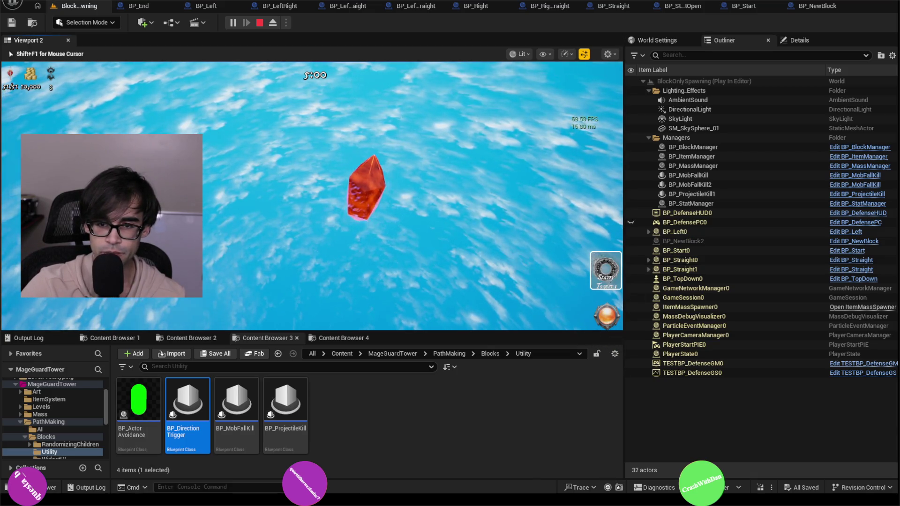
pyautogui.click(699, 289)
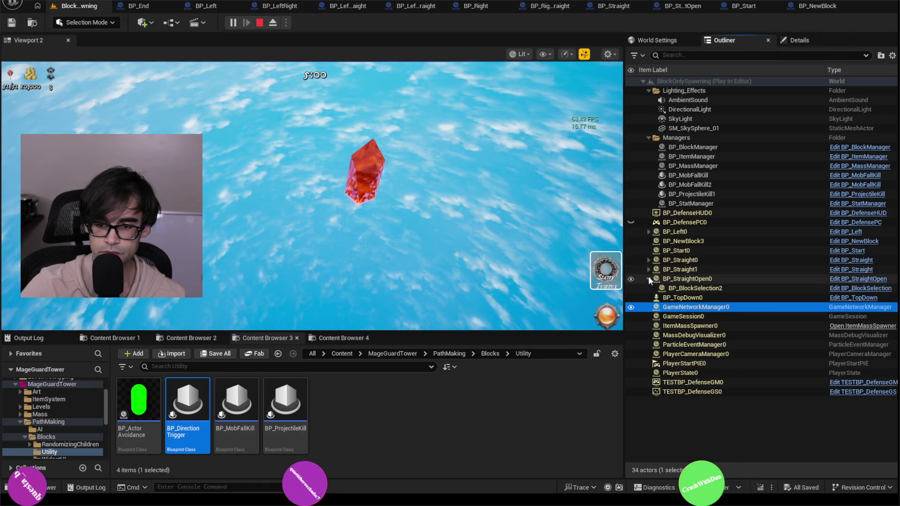
pyautogui.click(649, 279)
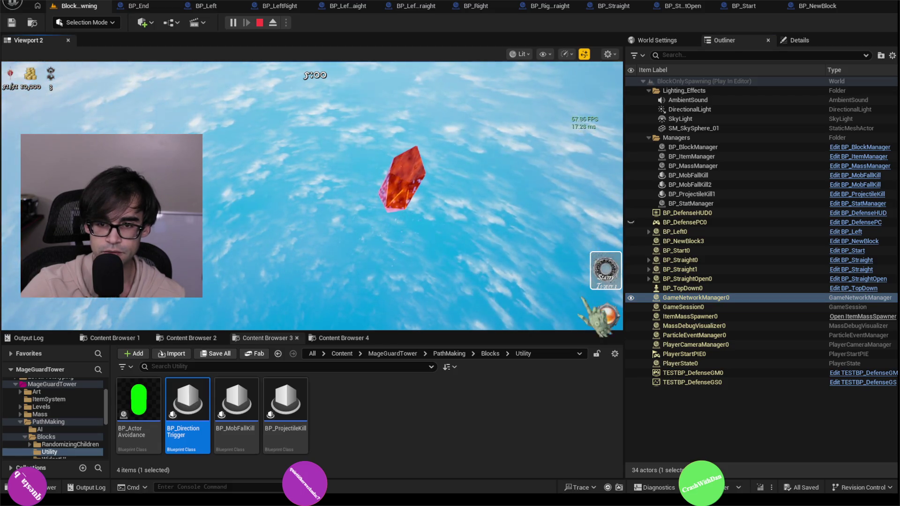
# - Spawn three more waves from the orb, checking new blocks BP_NewBlock4 and BP_LeftStraight0
pyautogui.click(610, 328)
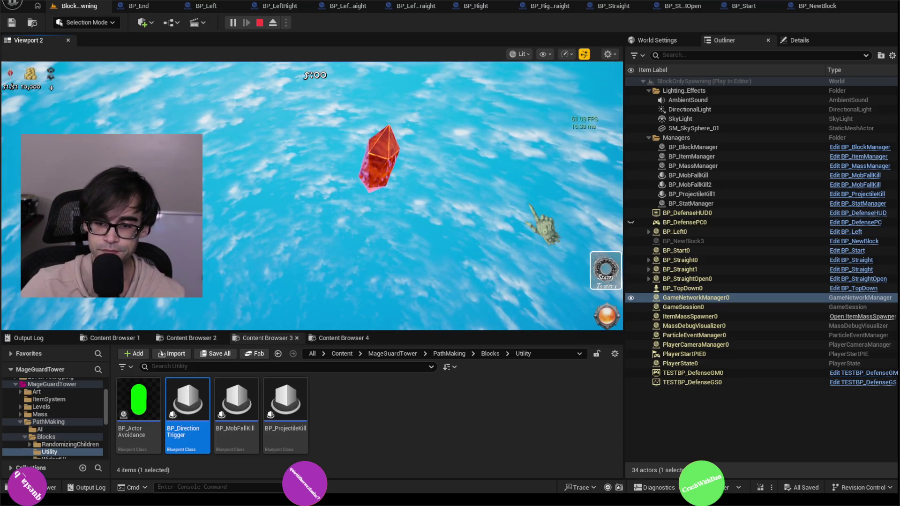
pyautogui.click(718, 268)
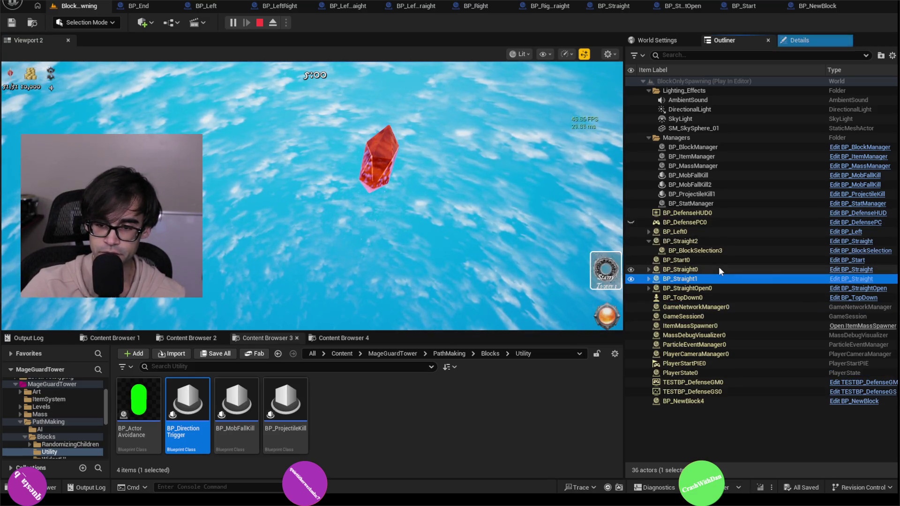
pyautogui.click(673, 239)
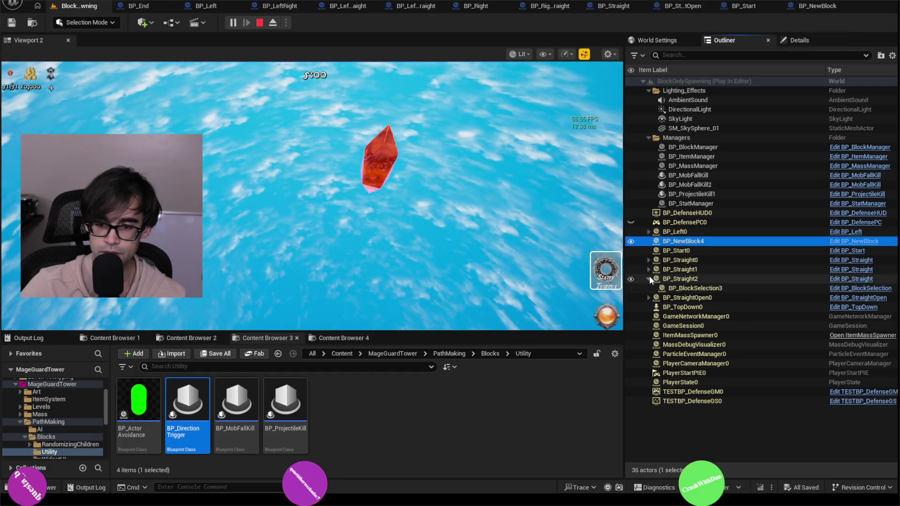
pyautogui.click(504, 258)
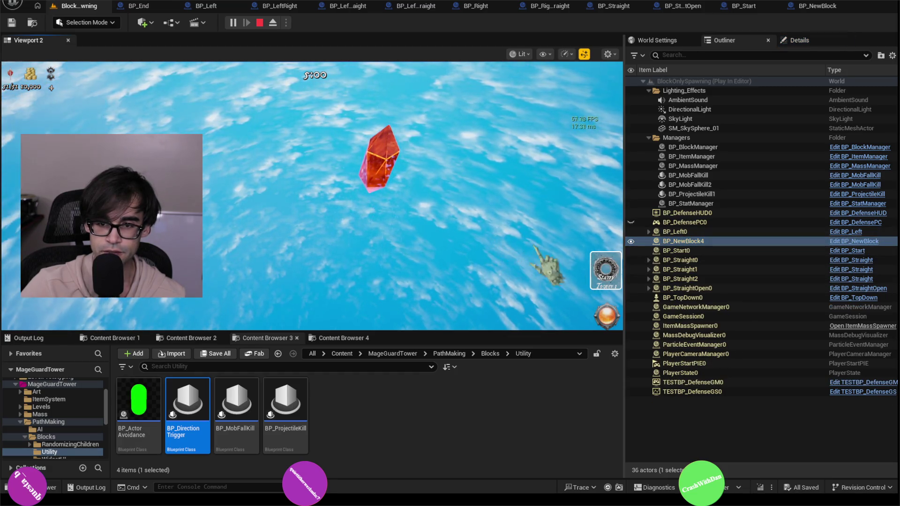
pyautogui.click(609, 328)
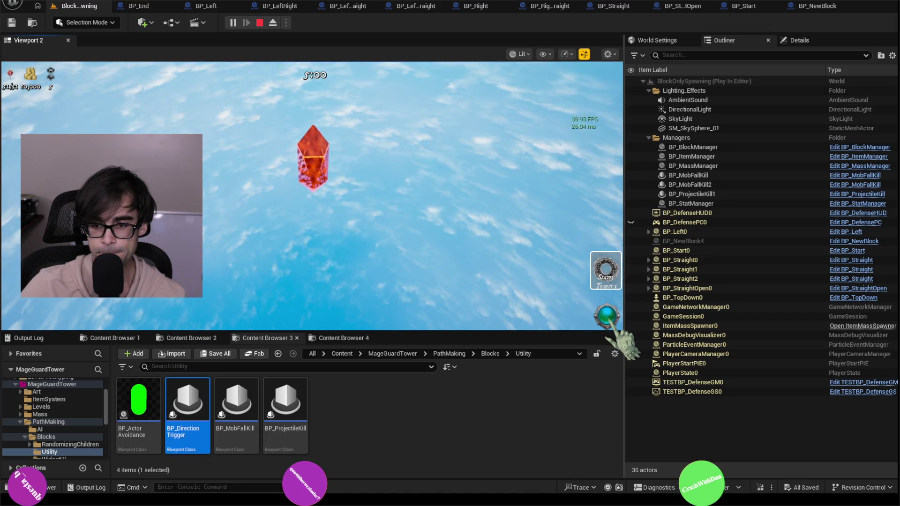
pyautogui.click(649, 241)
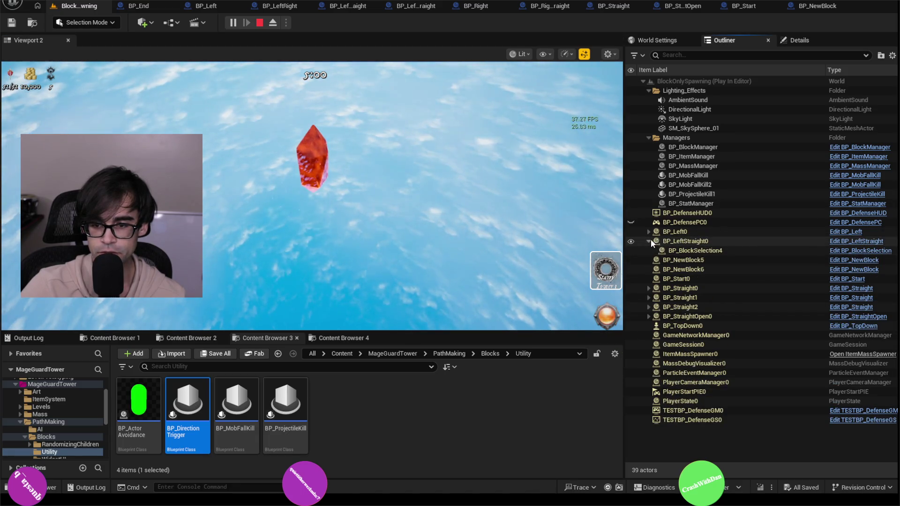
pyautogui.click(649, 241)
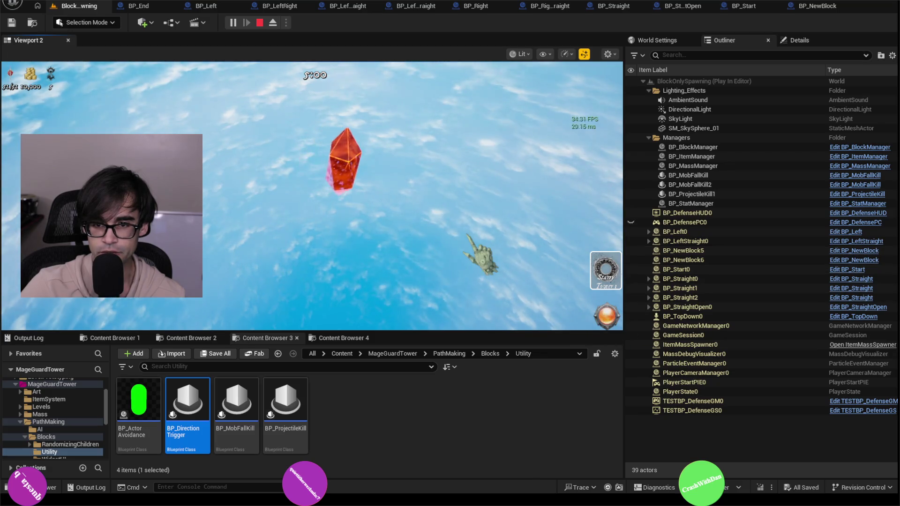
pyautogui.click(610, 323)
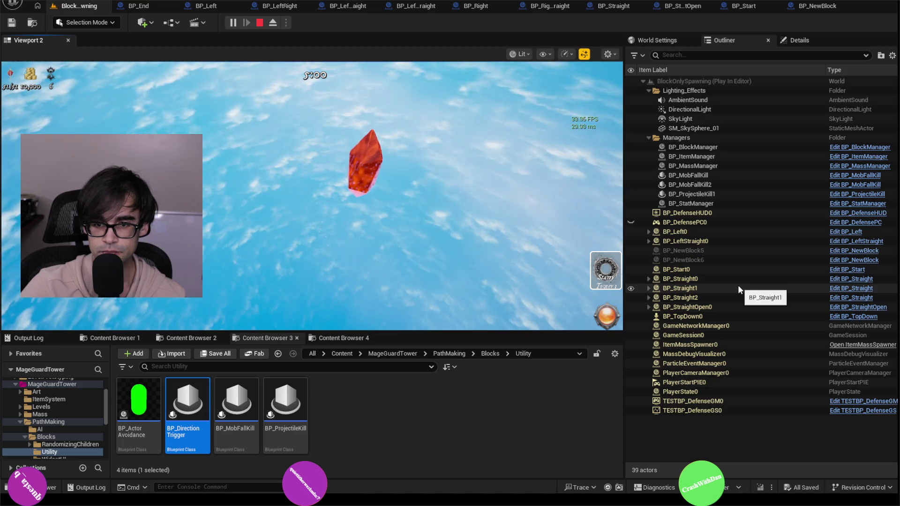
pyautogui.click(735, 333)
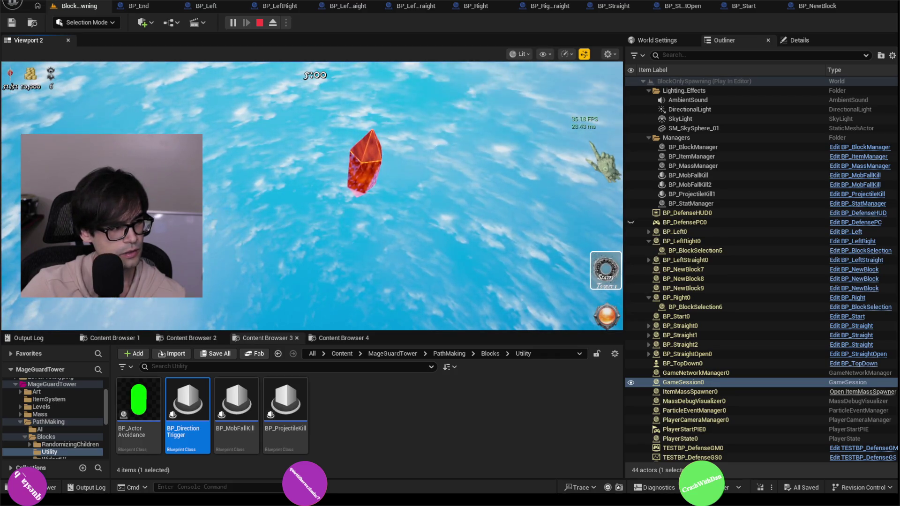
pyautogui.click(594, 488)
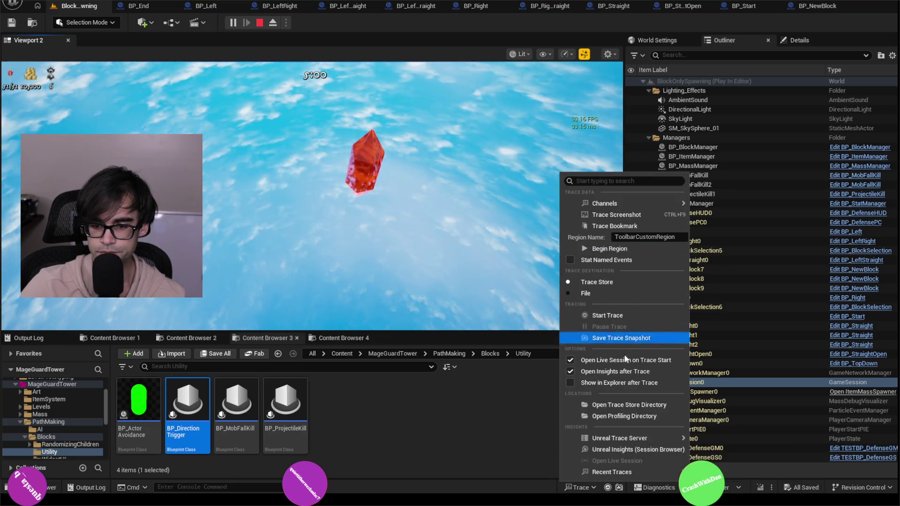
# - Launch the Unreal Insights session browser and connect the editor trace to the local host
pyautogui.moveTo(632, 440)
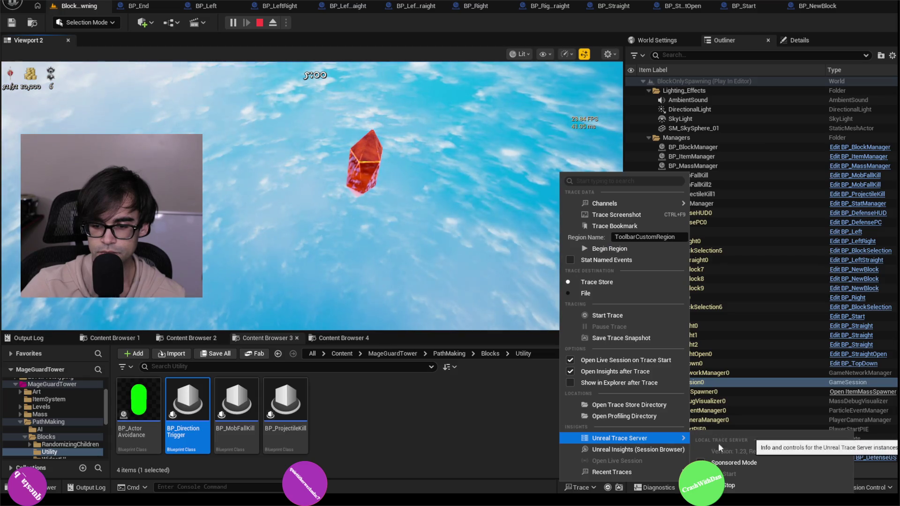
pyautogui.click(635, 452)
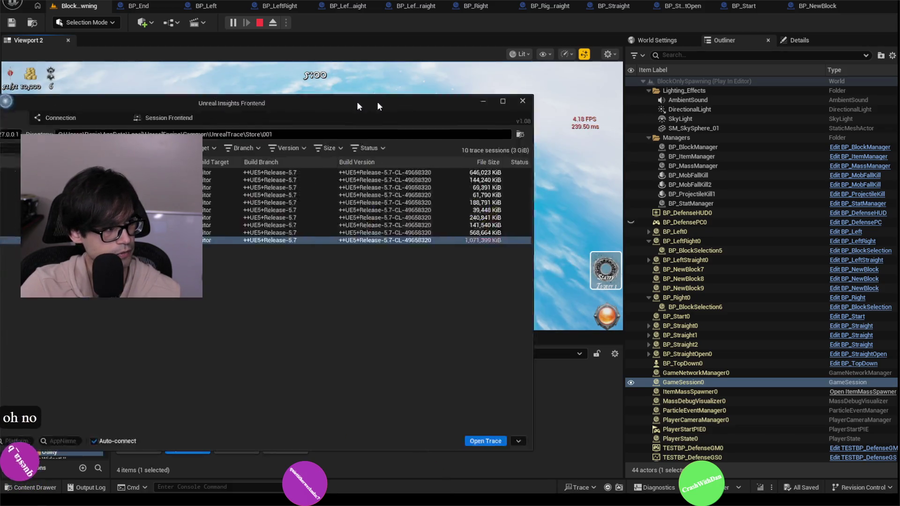
pyautogui.moveTo(377, 101)
pyautogui.mouseDown()
pyautogui.moveTo(633, 117)
pyautogui.moveTo(592, 89)
pyautogui.moveTo(501, 59)
pyautogui.mouseUp()
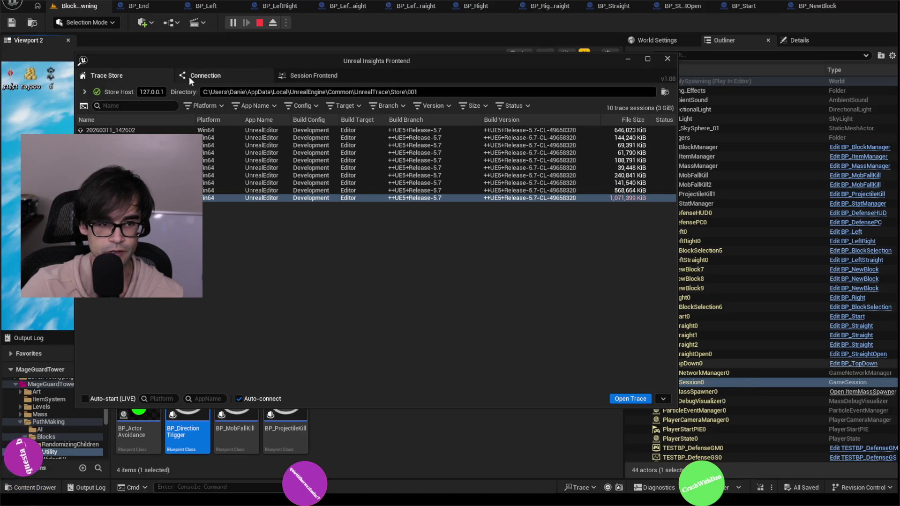
pyautogui.click(211, 74)
pyautogui.click(289, 77)
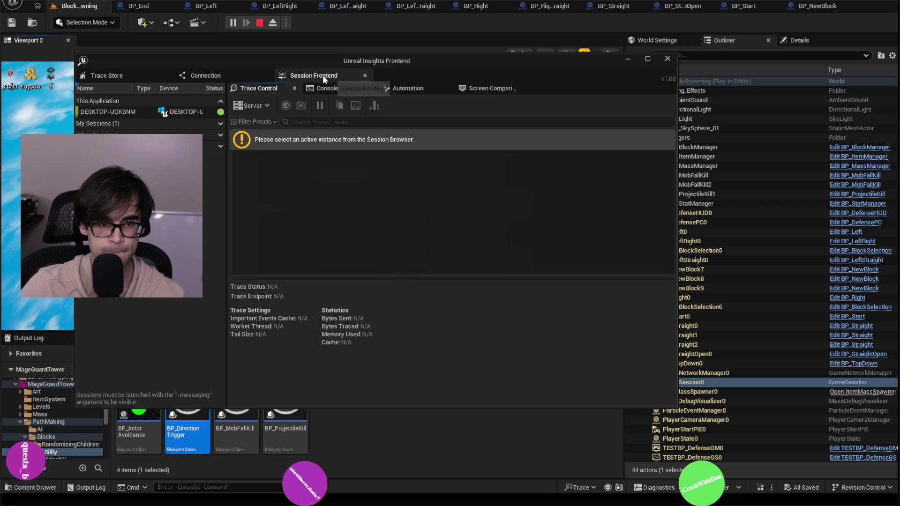
pyautogui.click(116, 111)
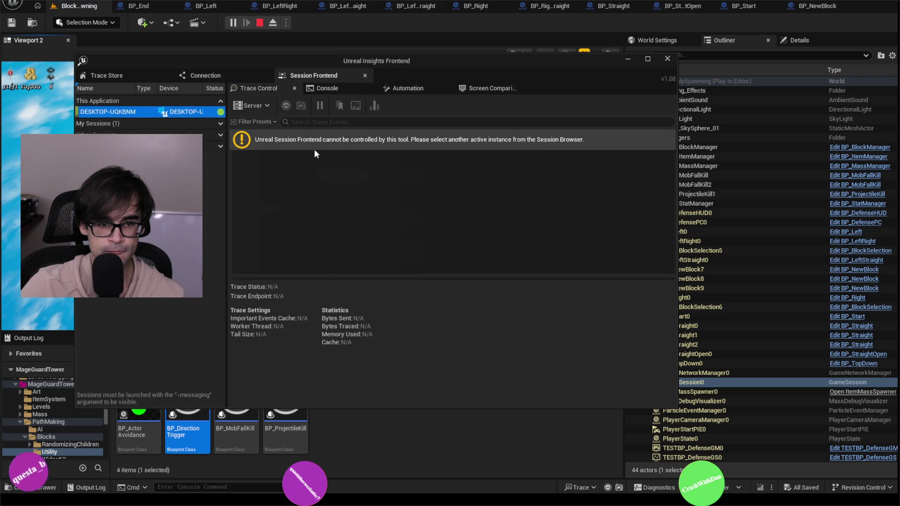
pyautogui.click(141, 74)
pyautogui.click(206, 74)
pyautogui.click(306, 75)
pyautogui.click(243, 75)
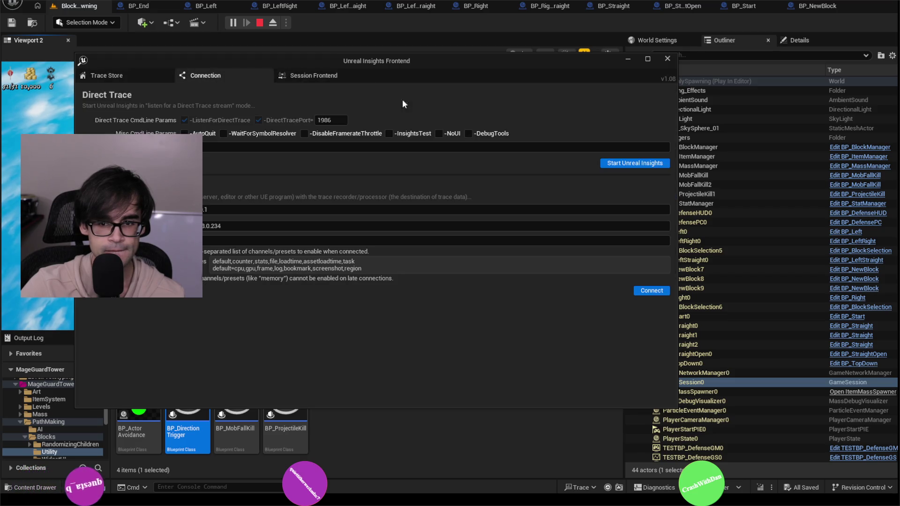
pyautogui.click(659, 291)
# - Open the newest trace 20260312_170126, then minimize Insights and return to the play session
pyautogui.click(304, 78)
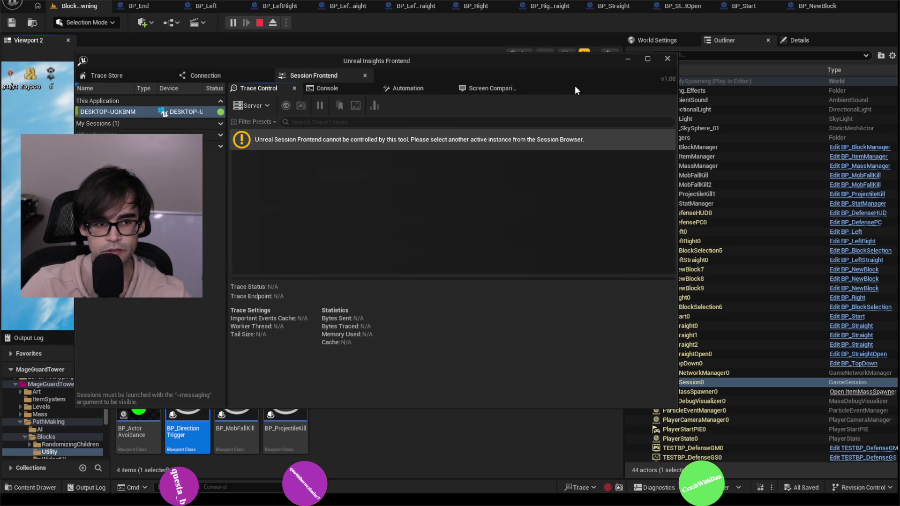
pyautogui.click(213, 77)
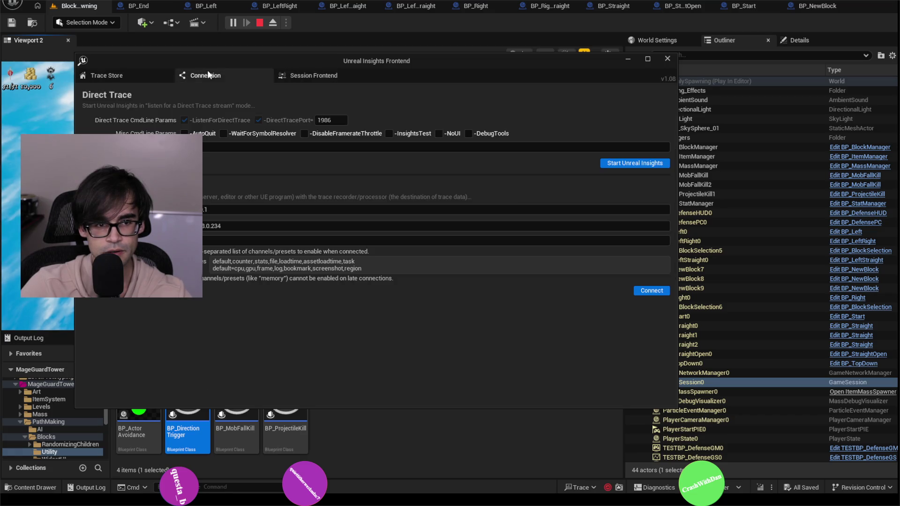
pyautogui.click(123, 75)
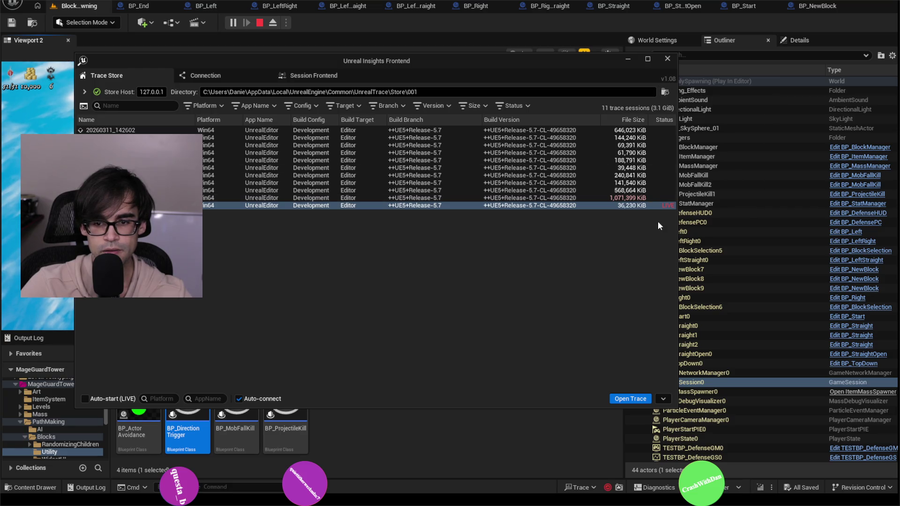
pyautogui.click(634, 399)
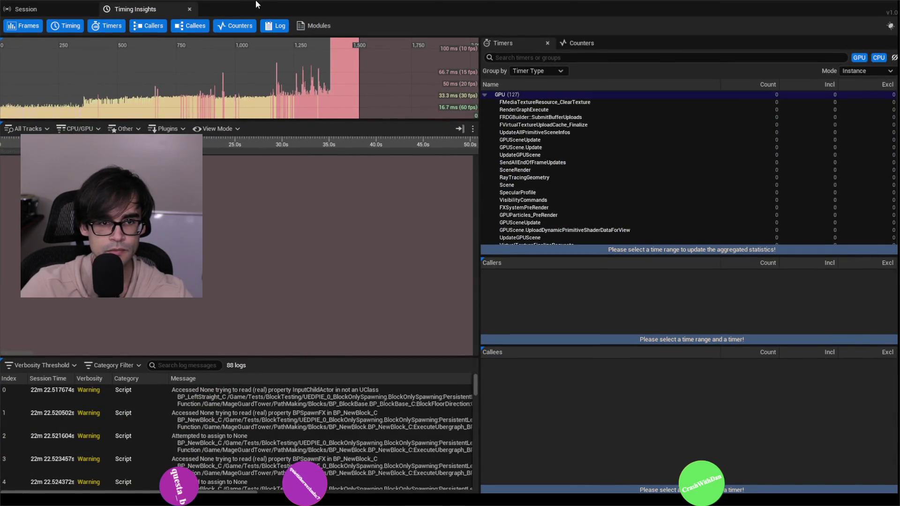
pyautogui.moveTo(412, 9)
pyautogui.mouseDown()
pyautogui.moveTo(417, 93)
pyautogui.moveTo(505, 111)
pyautogui.mouseUp()
pyautogui.click(627, 59)
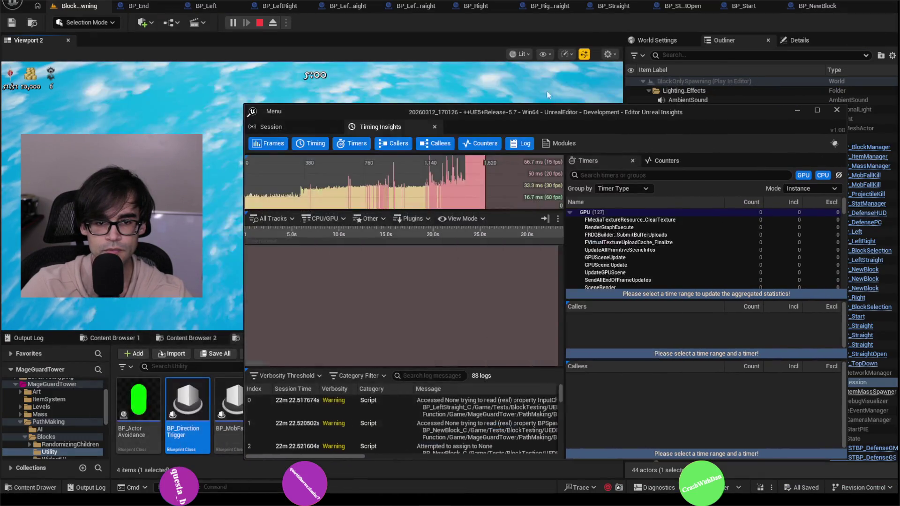
pyautogui.click(220, 211)
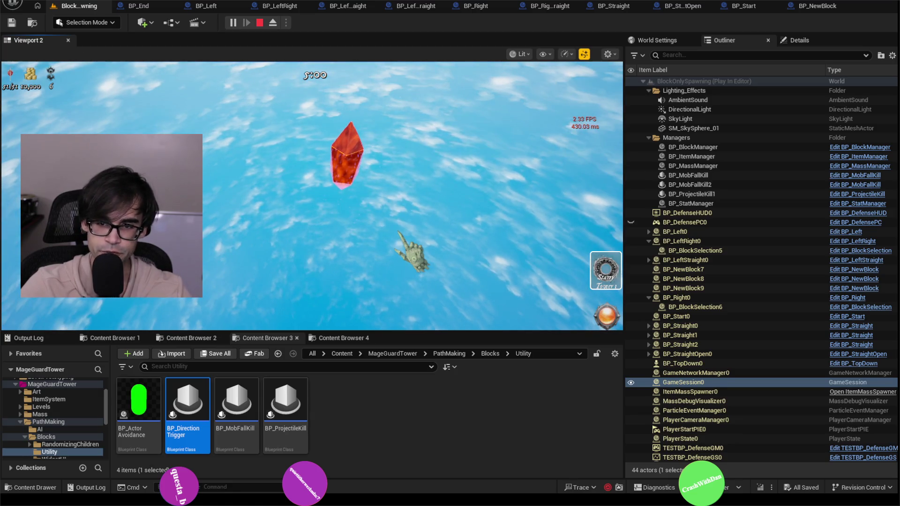
# - Stop the play session and follow the Message Log's Cast To BP_PathFoundation error into BP_BlockBase
pyautogui.click(398, 234)
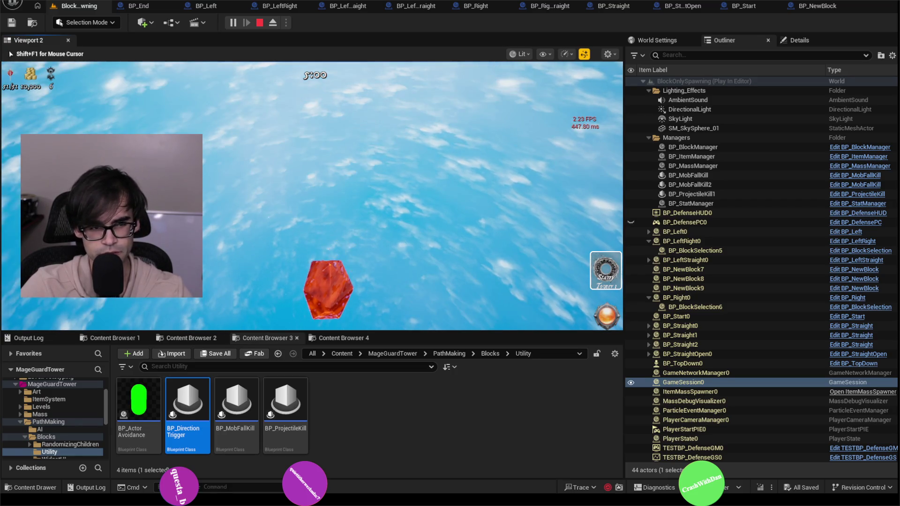
pyautogui.press('Escape')
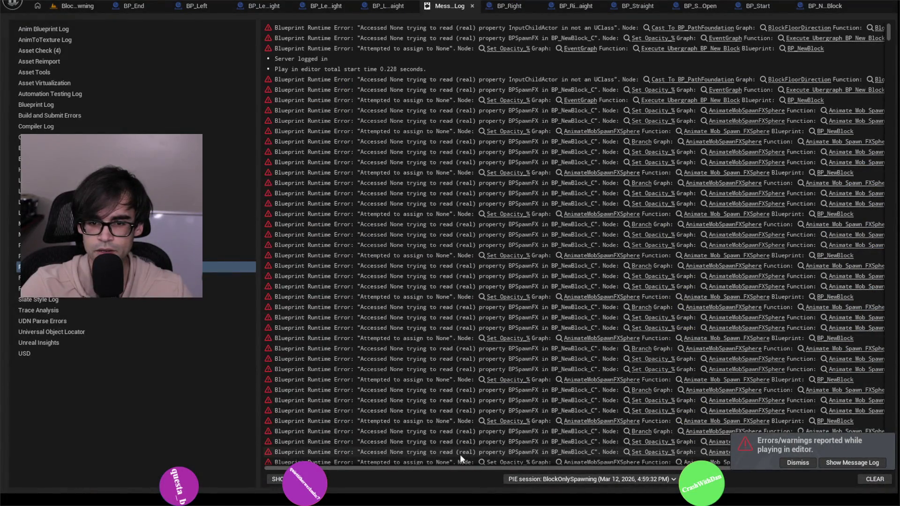
pyautogui.moveTo(406, 466)
pyautogui.mouseDown()
pyautogui.moveTo(557, 470)
pyautogui.moveTo(406, 468)
pyautogui.mouseUp()
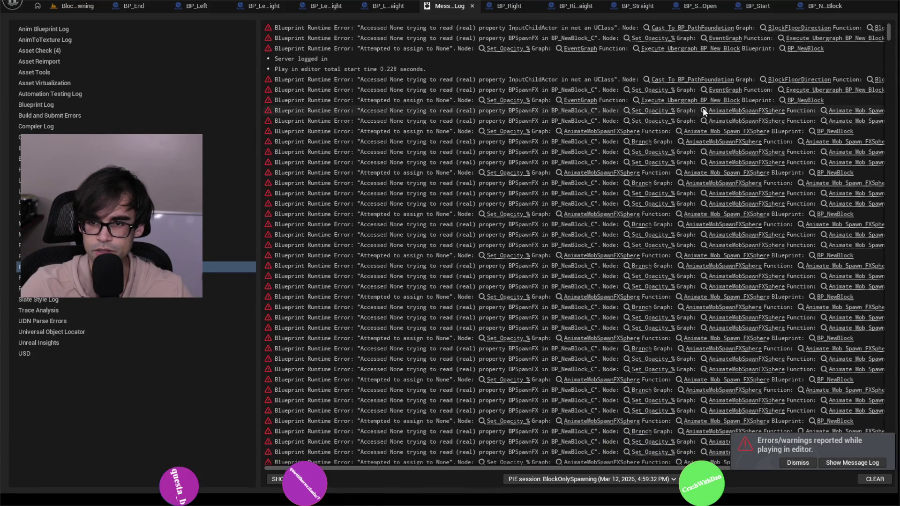
pyautogui.click(689, 29)
pyautogui.scroll(-2, 464, 146)
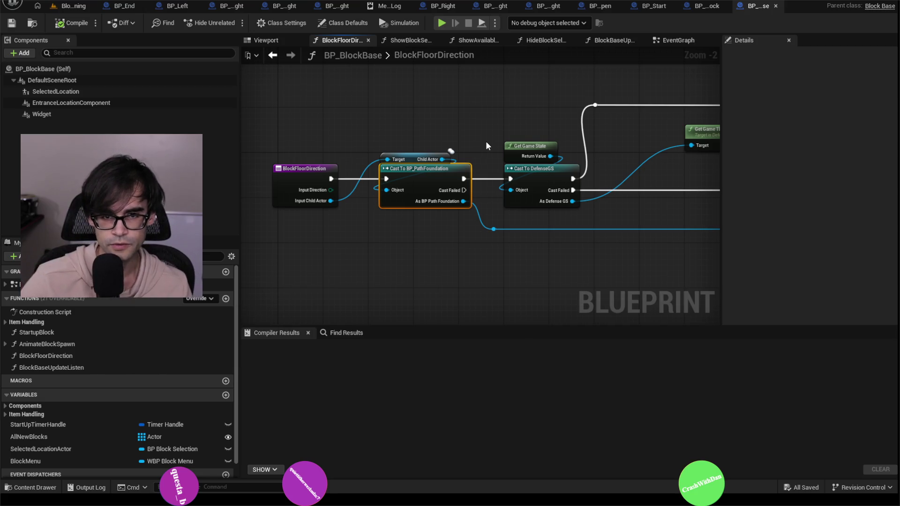
pyautogui.click(83, 10)
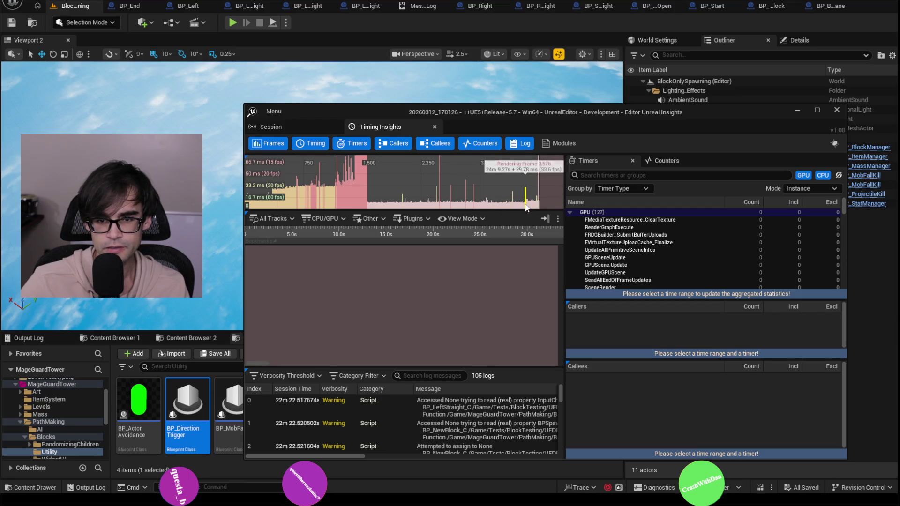
# - Maximize Insights, select frame 505 and inspect AnimateMobSpawnFXSphere's 4 calls and 15.4 ms inclusive
pyautogui.moveTo(530, 111); pyautogui.dragTo(492, 1)
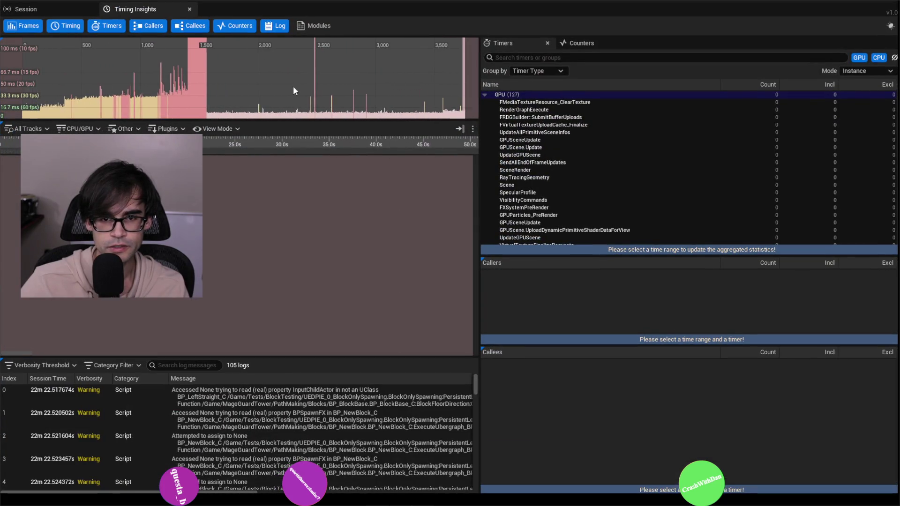
pyautogui.scroll(10, 464, 93)
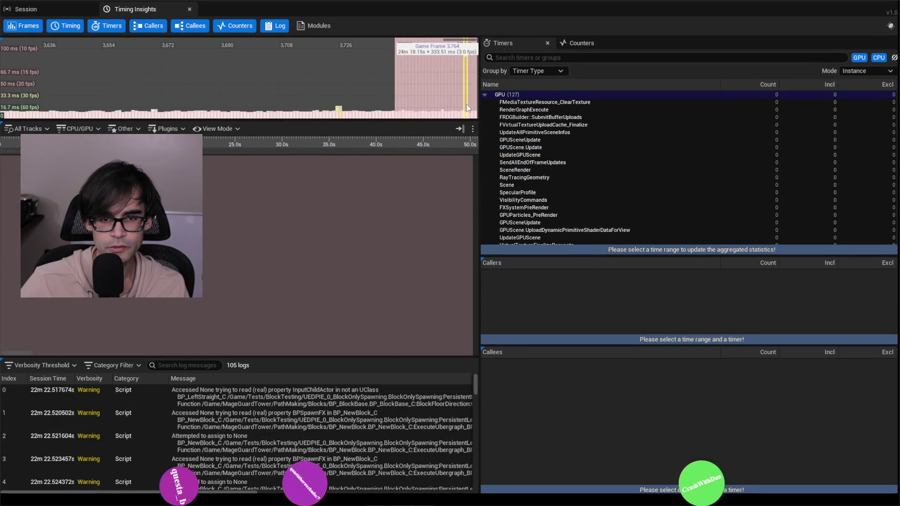
pyautogui.scroll(-12, 465, 104)
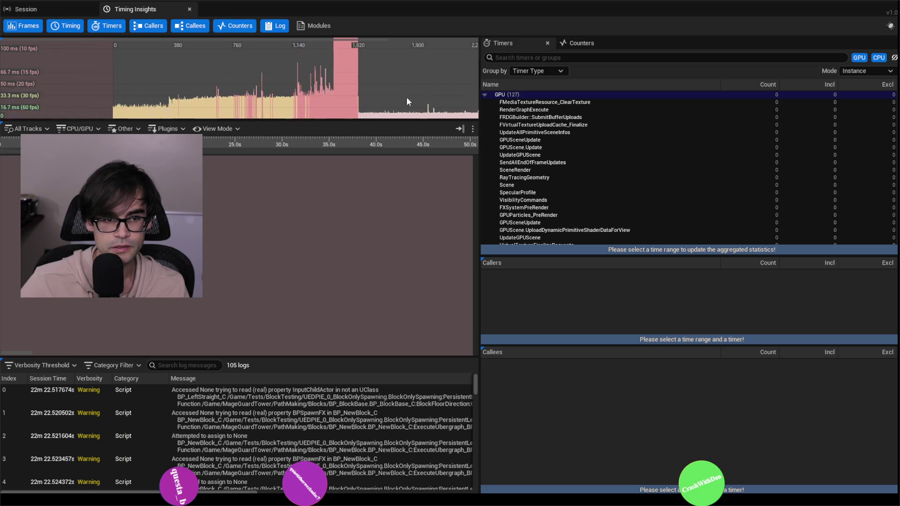
pyautogui.click(152, 109)
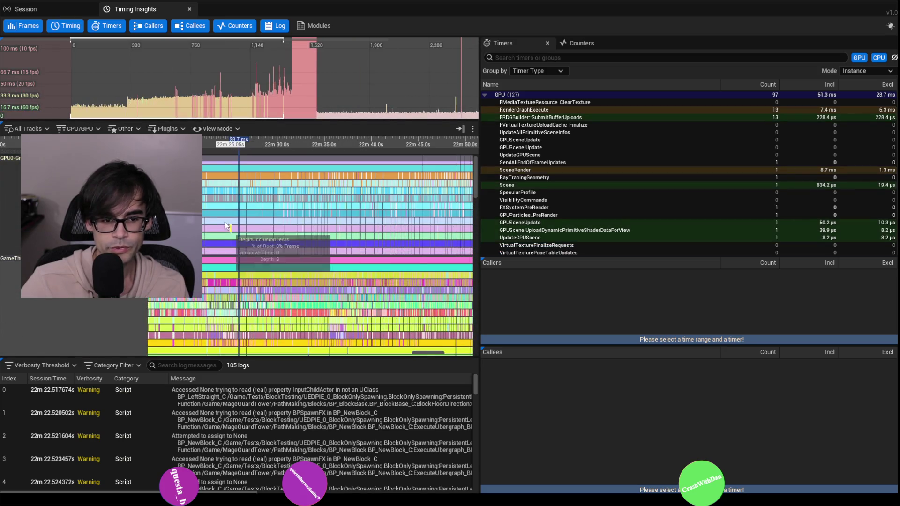
pyautogui.scroll(15, 305, 183)
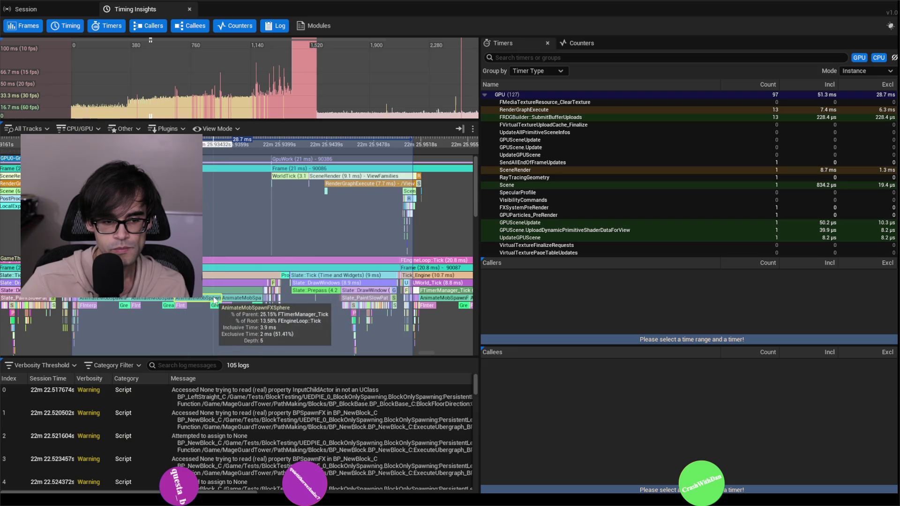
pyautogui.click(214, 301)
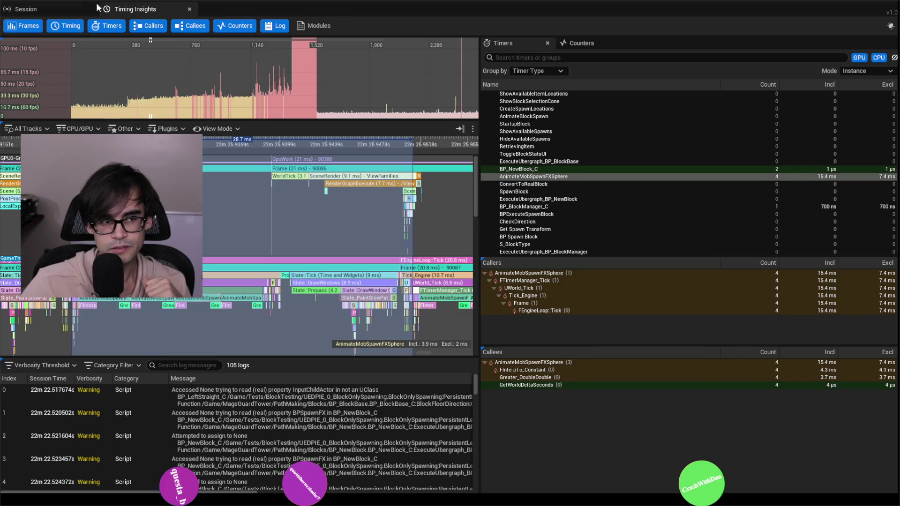
pyautogui.moveTo(456, 2)
pyautogui.mouseDown()
pyautogui.moveTo(318, 89)
pyautogui.moveTo(319, 28)
pyautogui.mouseUp()
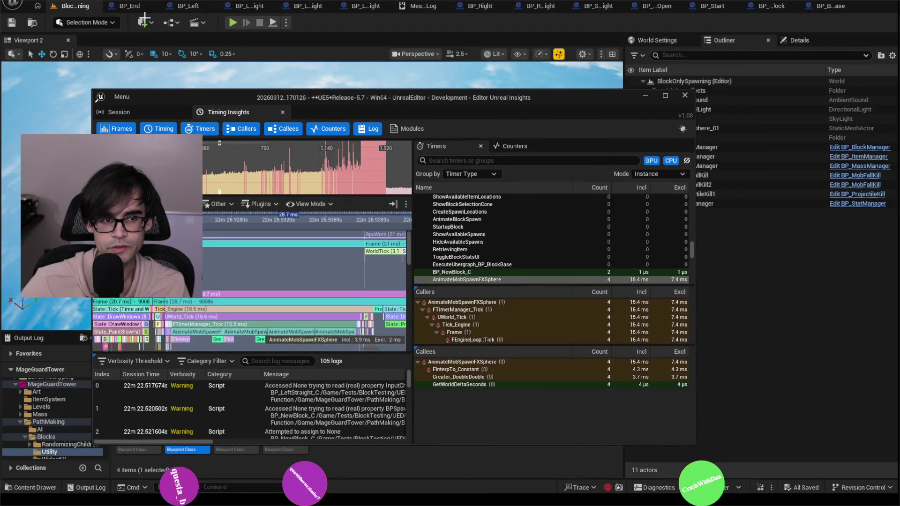
# - Bring the editor back and review the BP_BlockBase EventGraph nodes
pyautogui.click(826, 4)
pyautogui.doubleClick(826, 4)
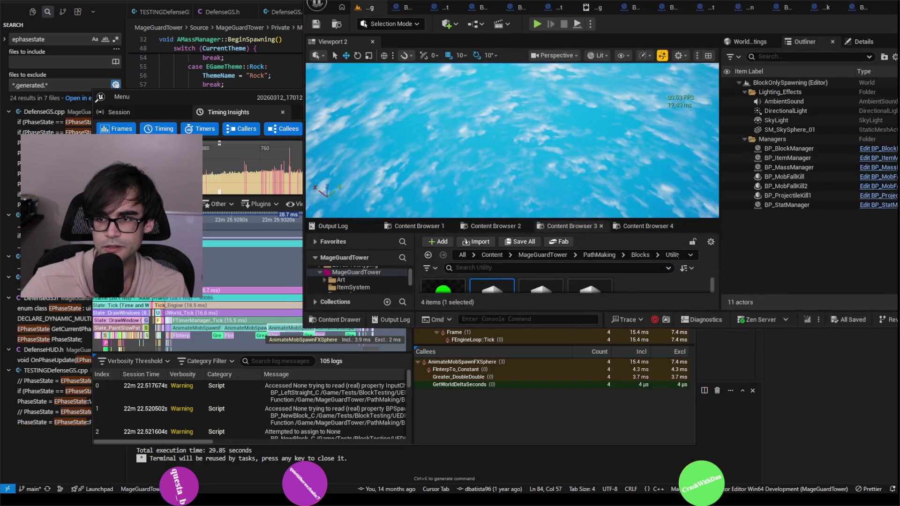
pyautogui.doubleClick(876, 2)
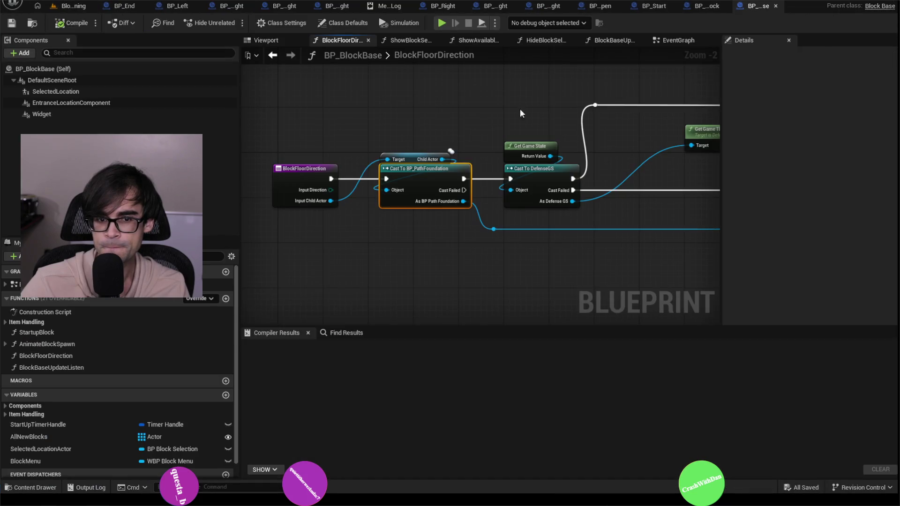
pyautogui.click(671, 40)
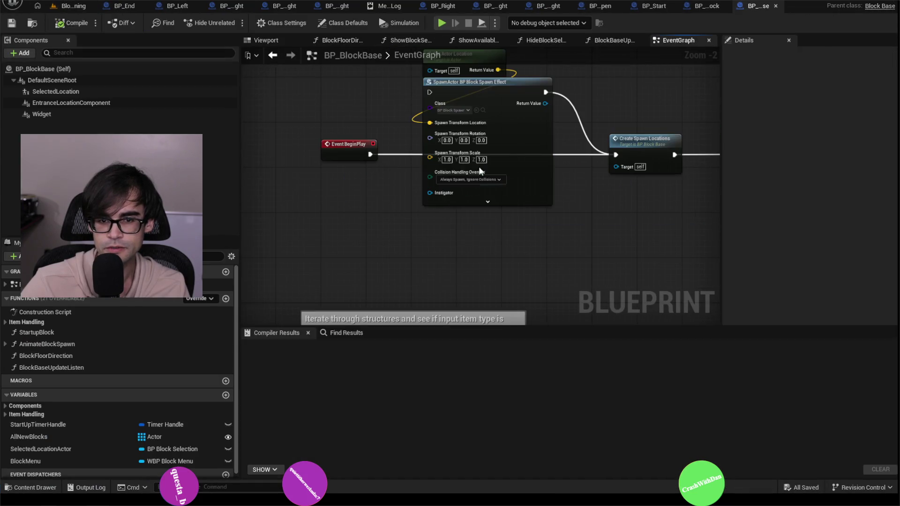
pyautogui.scroll(-3, 448, 144)
pyautogui.scroll(3, 423, 145)
pyautogui.moveTo(423, 145); pyautogui.dragTo(251, 143)
pyautogui.scroll(-4, 488, 159)
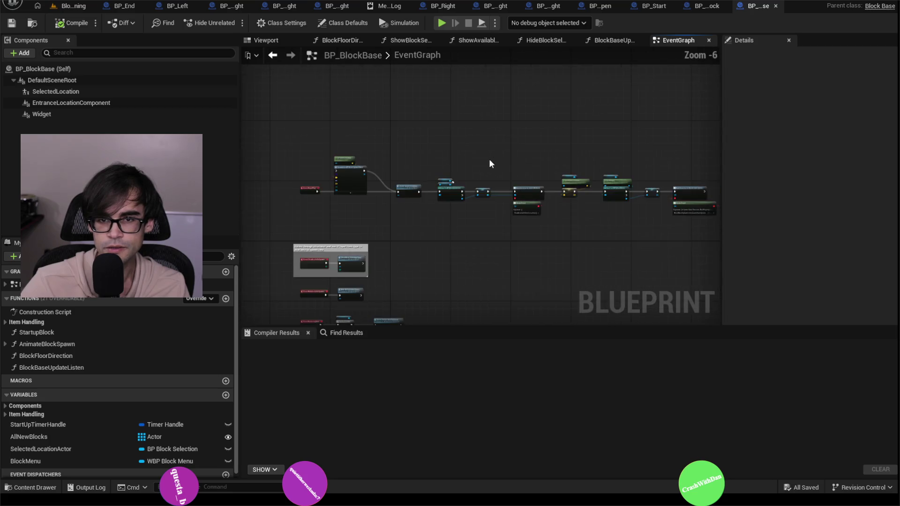
# - Frame the whole block in the BP_NewBlock Viewport preview
pyautogui.click(707, 7)
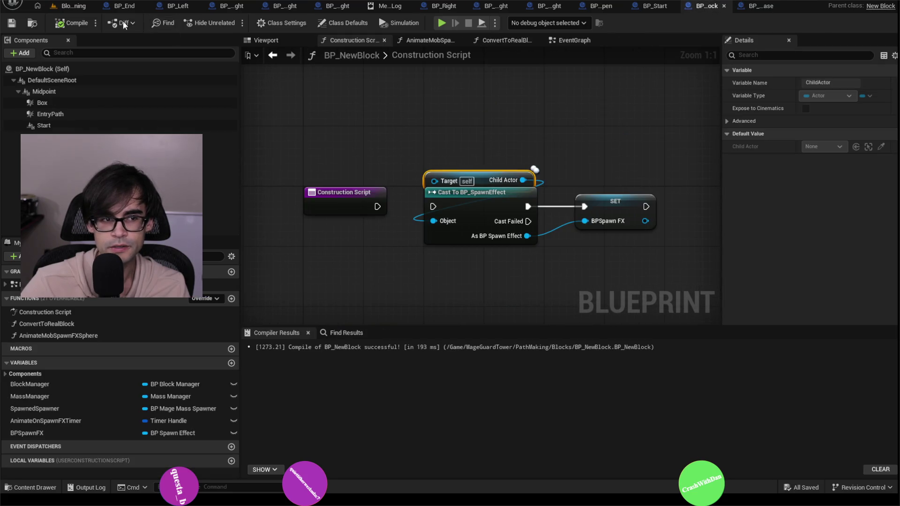
pyautogui.click(264, 41)
pyautogui.scroll(-3, 476, 184)
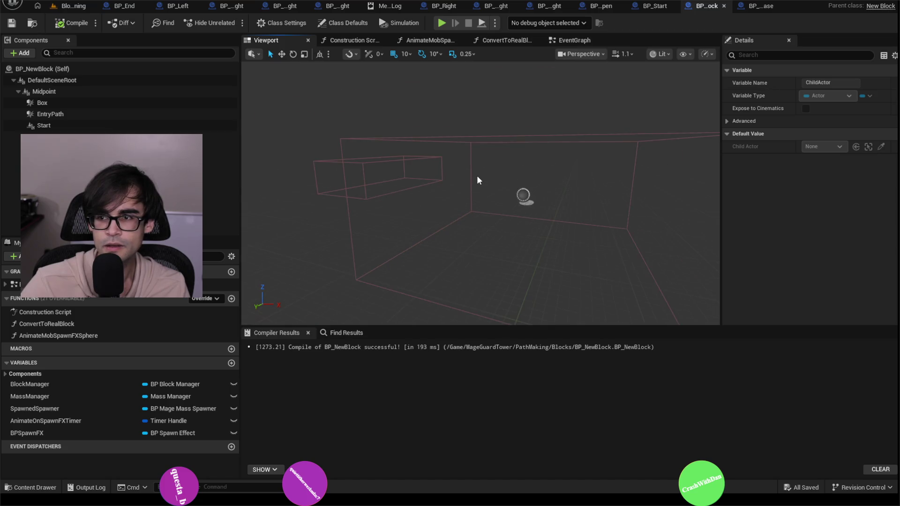
pyautogui.press('f')
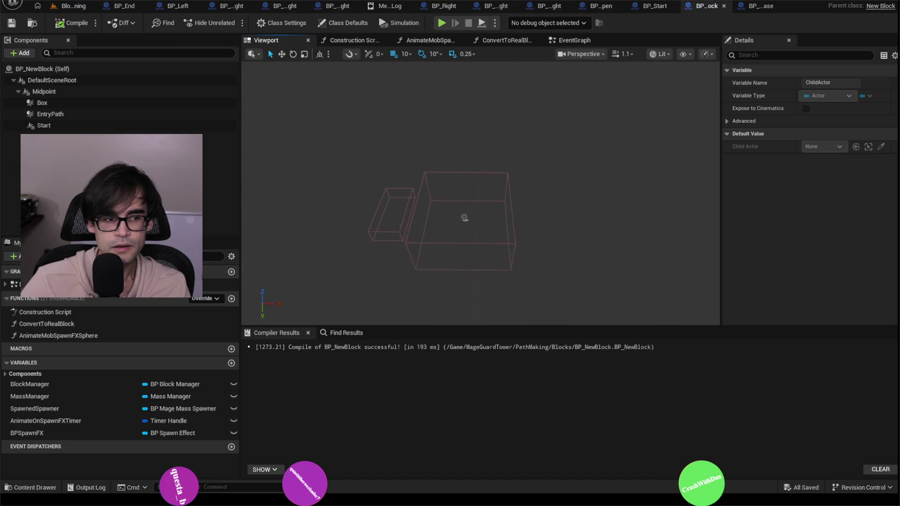
# - Review the BP_NewBlock EventGraph's BeginPlay chain and save the Blueprint
pyautogui.click(565, 39)
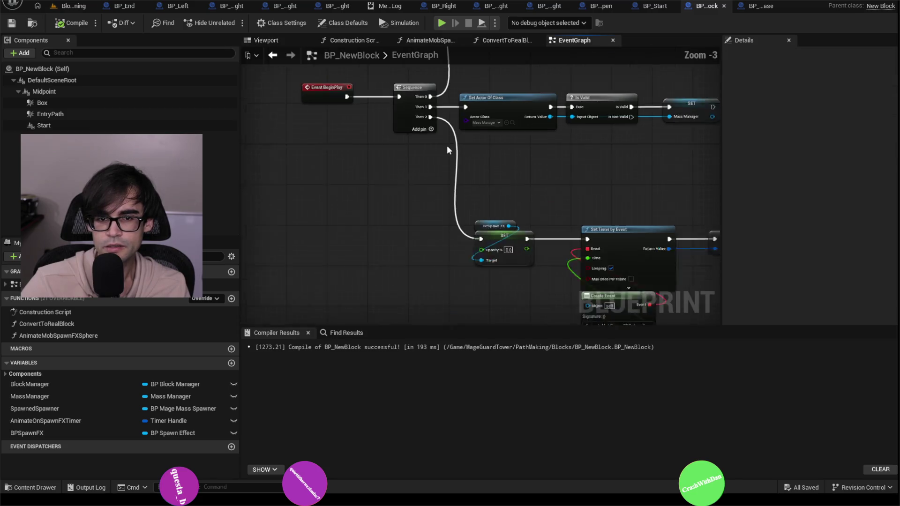
pyautogui.scroll(4, 411, 226)
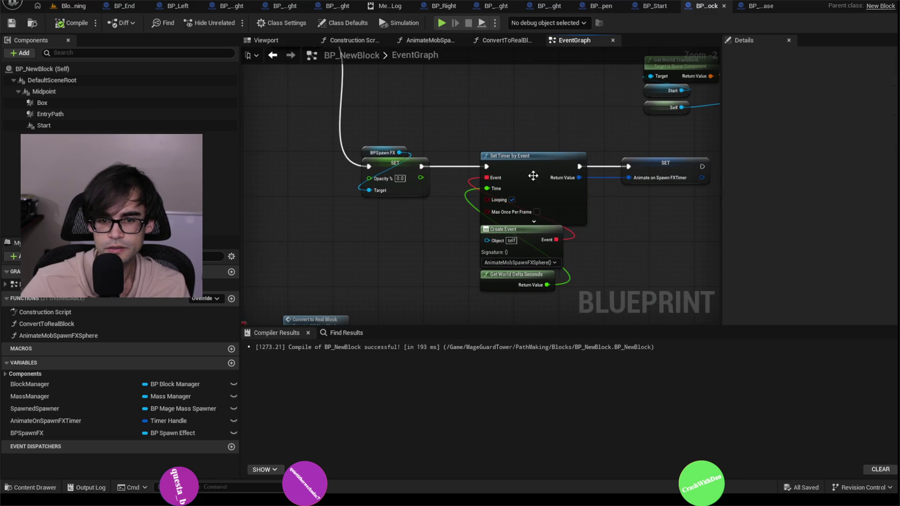
pyautogui.scroll(2, 511, 271)
pyautogui.moveTo(496, 246)
pyautogui.mouseDown()
pyautogui.moveTo(492, 94)
pyautogui.moveTo(478, 138)
pyautogui.moveTo(484, 196)
pyautogui.moveTo(421, 142)
pyautogui.mouseUp()
pyautogui.scroll(-1, 422, 142)
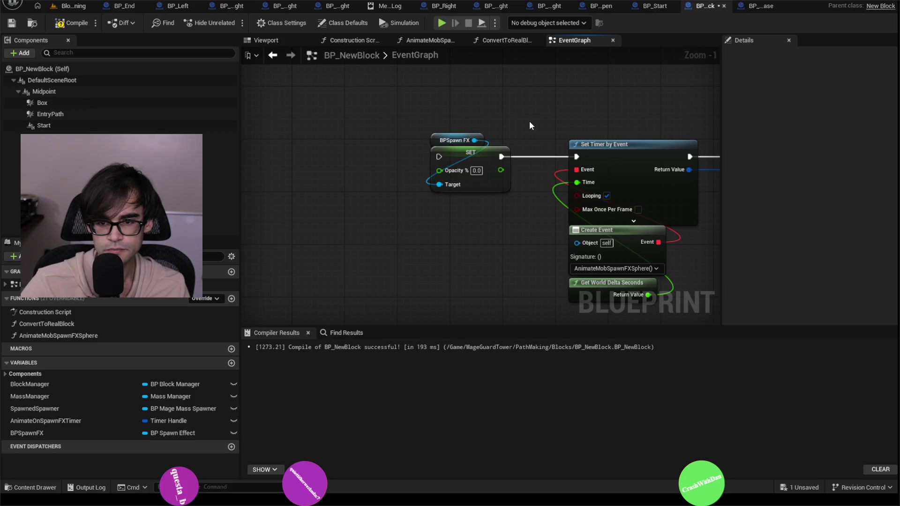
pyautogui.moveTo(529, 121); pyautogui.dragTo(527, 168)
pyautogui.scroll(-2, 526, 167)
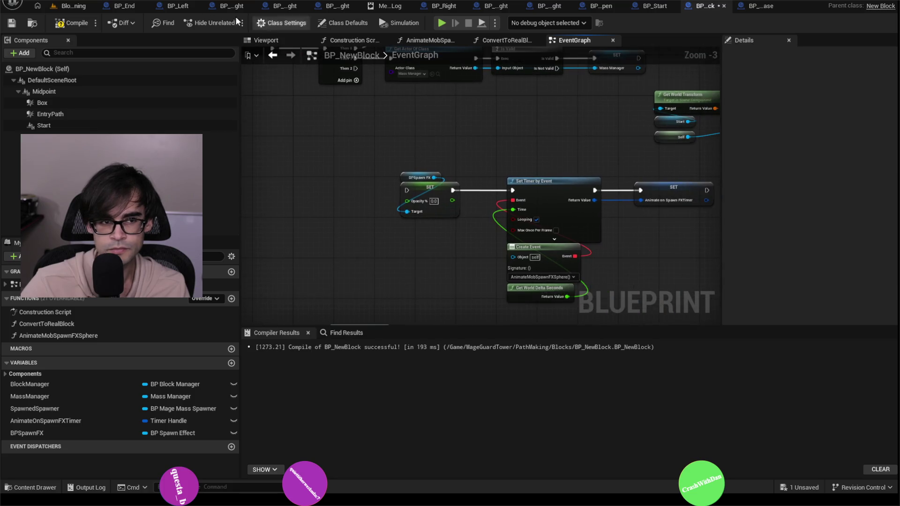
pyautogui.click(13, 23)
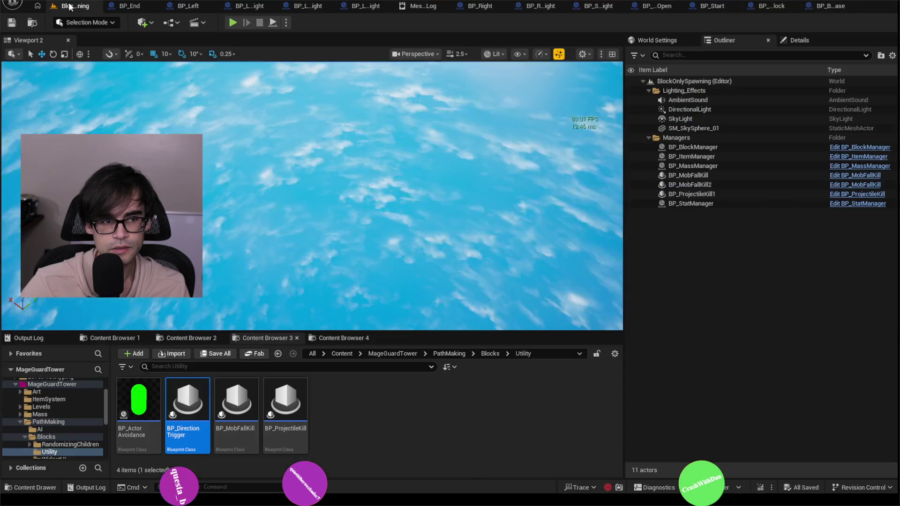
# - Close the Unreal Insights window and its frontend, leaving the BlockOnlySpawning level showing
pyautogui.click(71, 5)
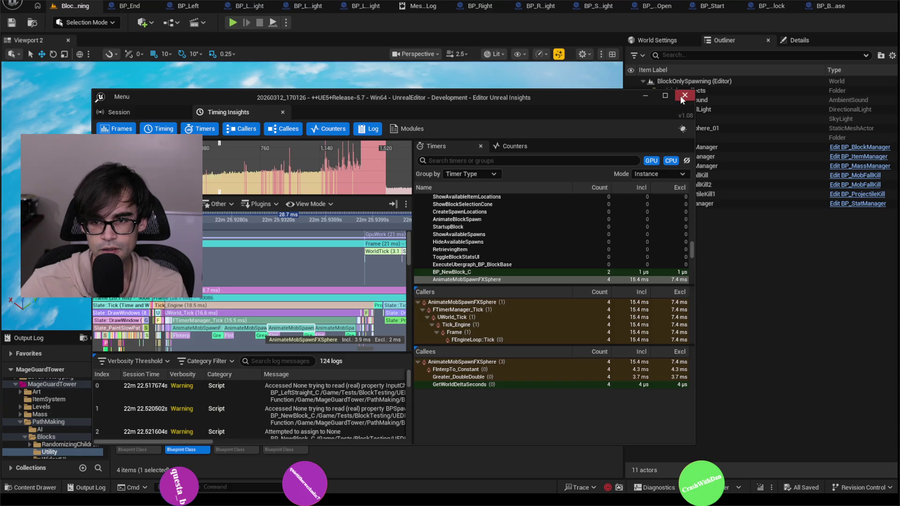
pyautogui.click(684, 96)
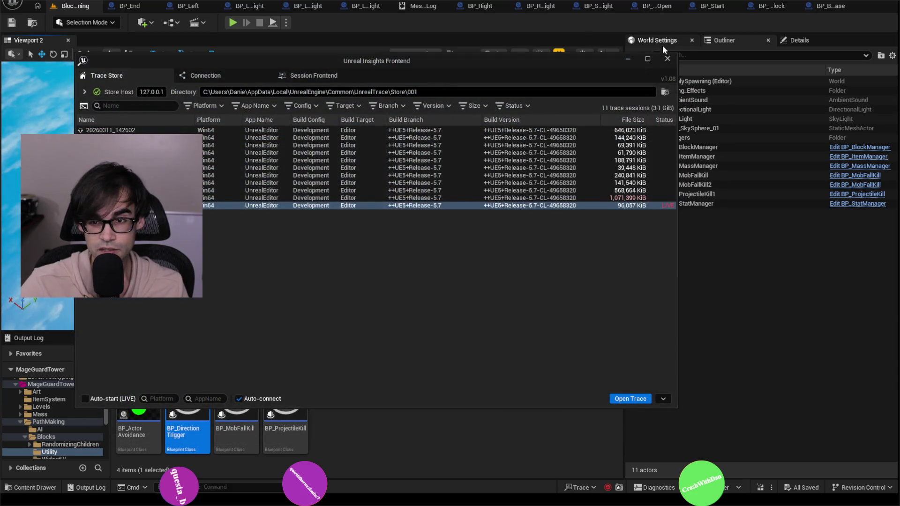
pyautogui.click(668, 58)
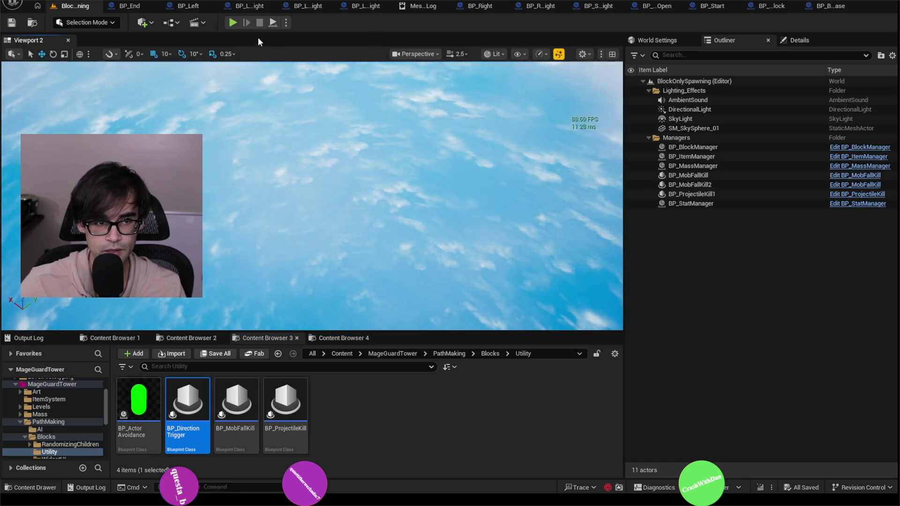
# - Start Play-in-Editor and inspect PlayerCameraManager0 and the spawned BP_NewBlock2, collapsing BP_Left0
pyautogui.click(233, 23)
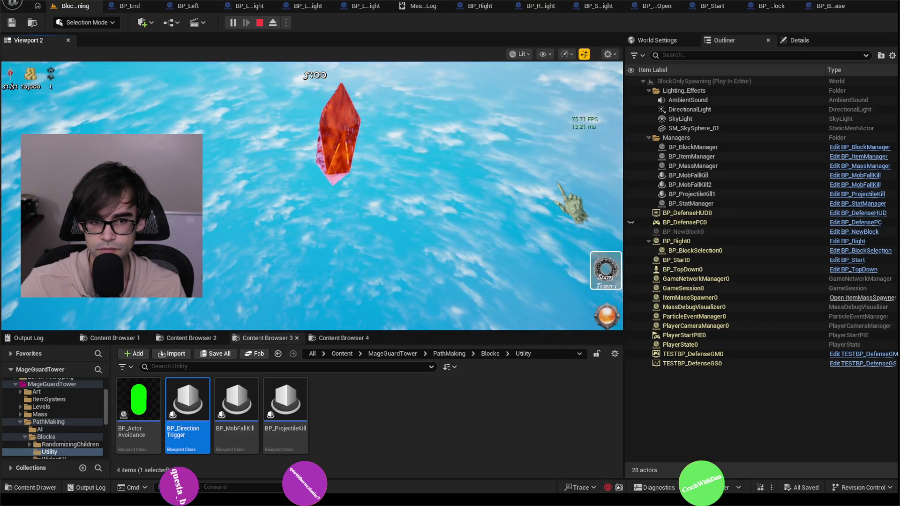
pyautogui.click(751, 323)
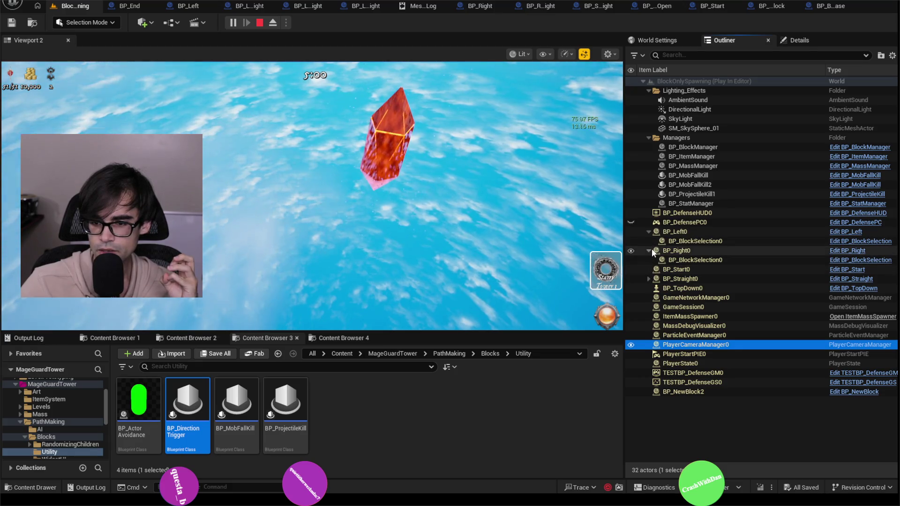
pyautogui.click(652, 250)
pyautogui.click(649, 233)
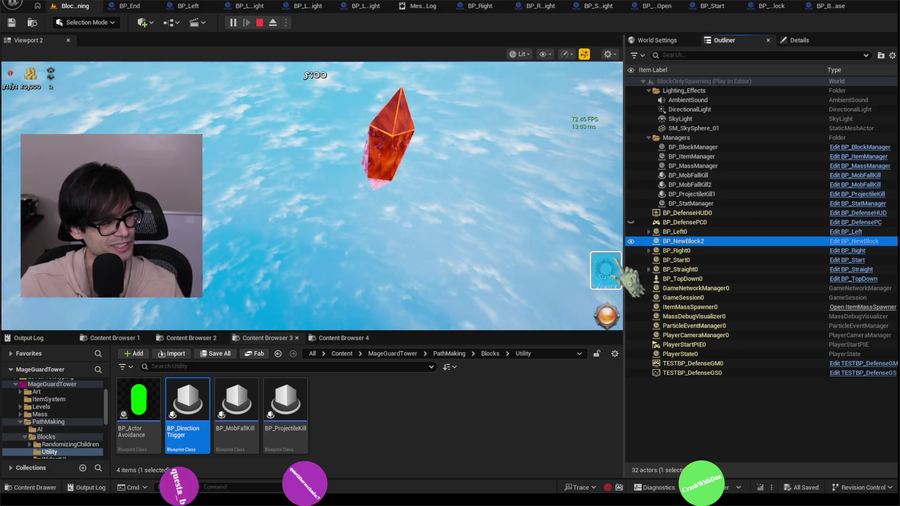
pyautogui.click(605, 276)
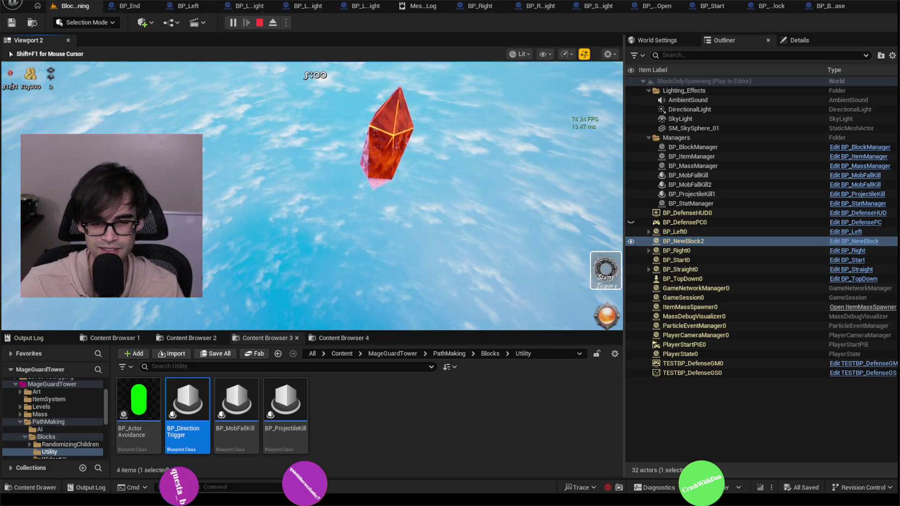
# - Spawn more path blocks, inspect BP_NewBlock8 and BP_NewBlock11, and collapse BP_LeftRight0, BP_Left1, BP_LeftRight1
pyautogui.click(605, 322)
pyautogui.click(747, 307)
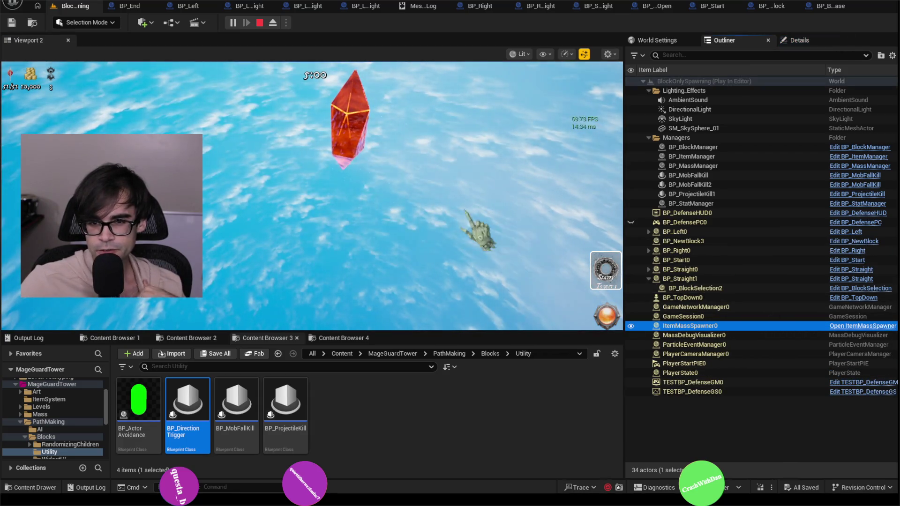
pyautogui.click(464, 213)
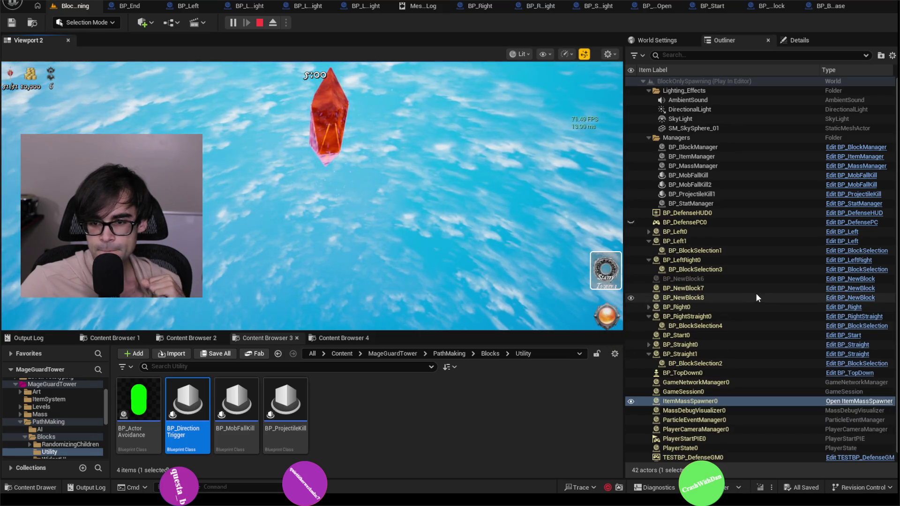
pyautogui.click(756, 304)
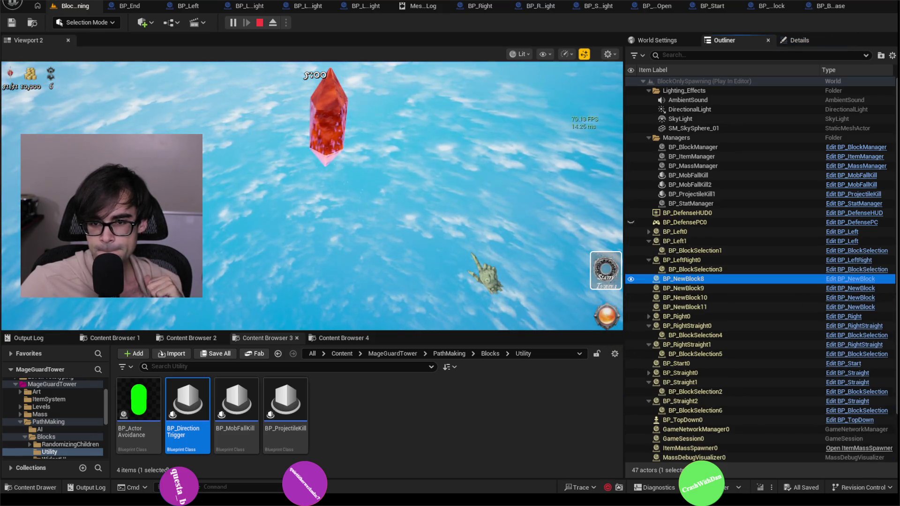
pyautogui.click(680, 308)
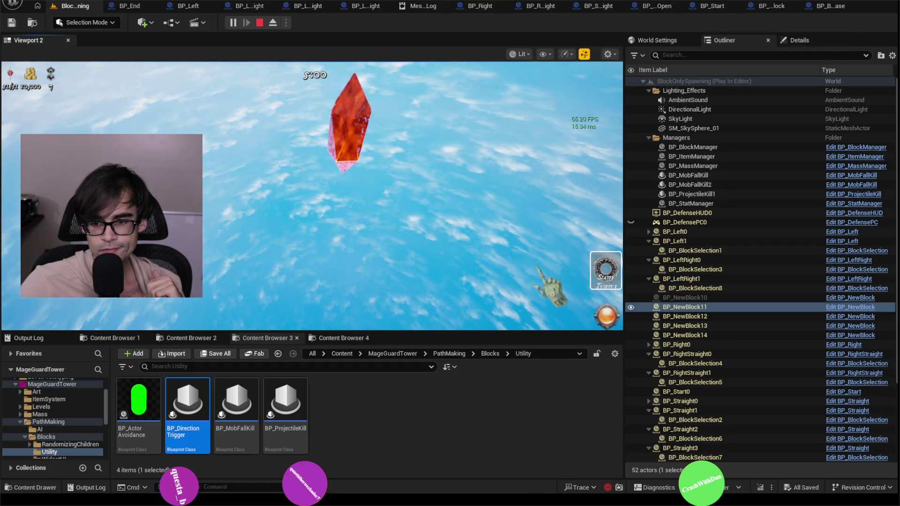
pyautogui.click(649, 259)
pyautogui.click(649, 241)
pyautogui.click(648, 260)
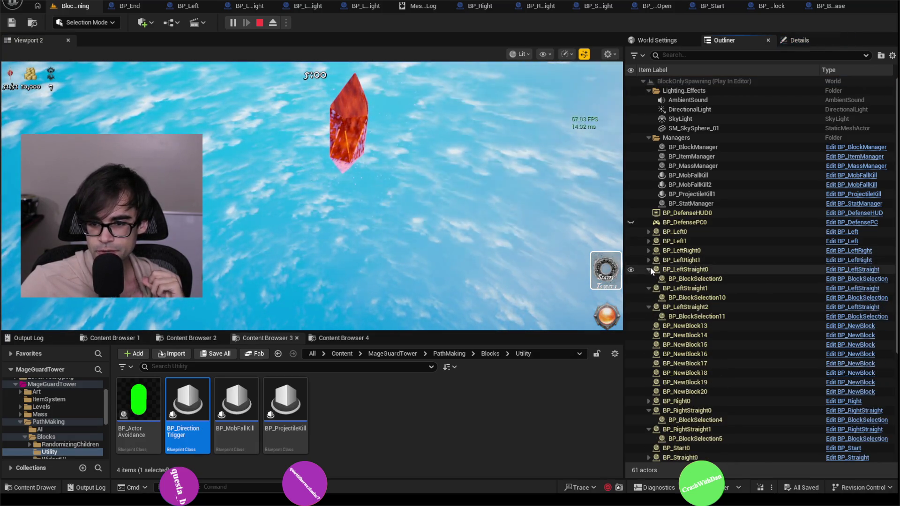
# - Collapse the BP_LeftStraight0–2 rows and select BP_NewBlock13 and BP_NewBlock20
pyautogui.click(648, 269)
pyautogui.click(649, 278)
pyautogui.click(649, 288)
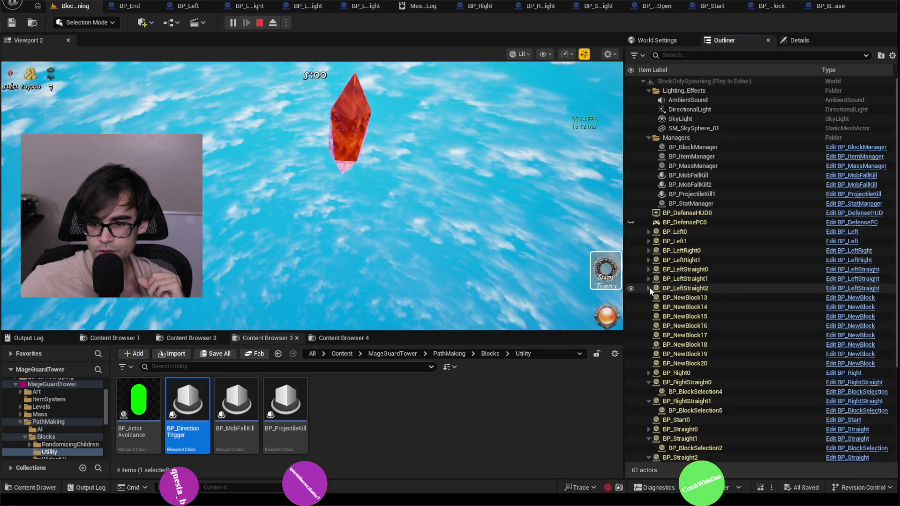
pyautogui.click(689, 299)
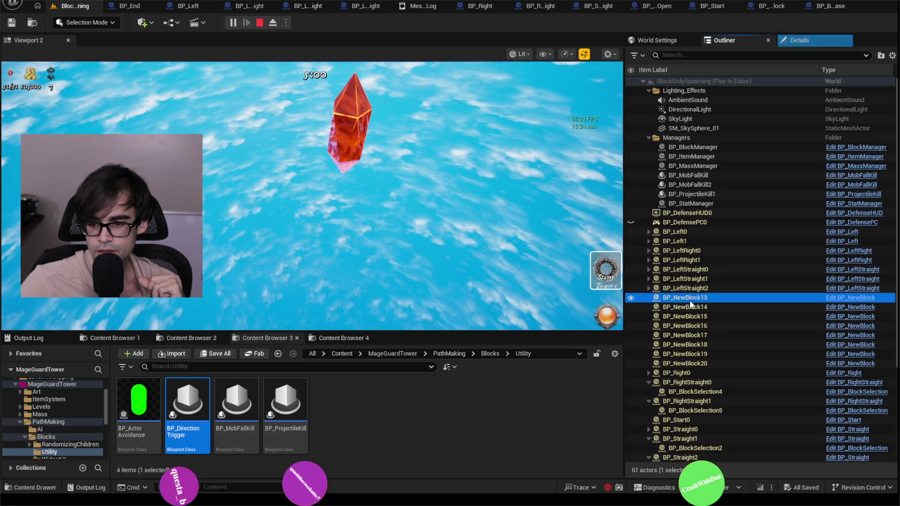
pyautogui.click(691, 360)
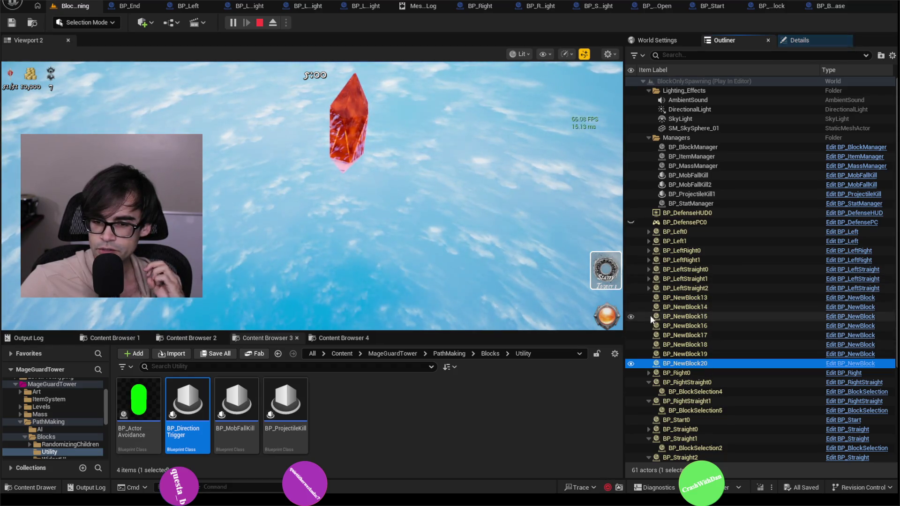
# - Inspect BP_LeftStraight2, BP_NewBlock26, BP_NewBlock31 and BP_LeftRight3 as spawning continues
pyautogui.click(727, 290)
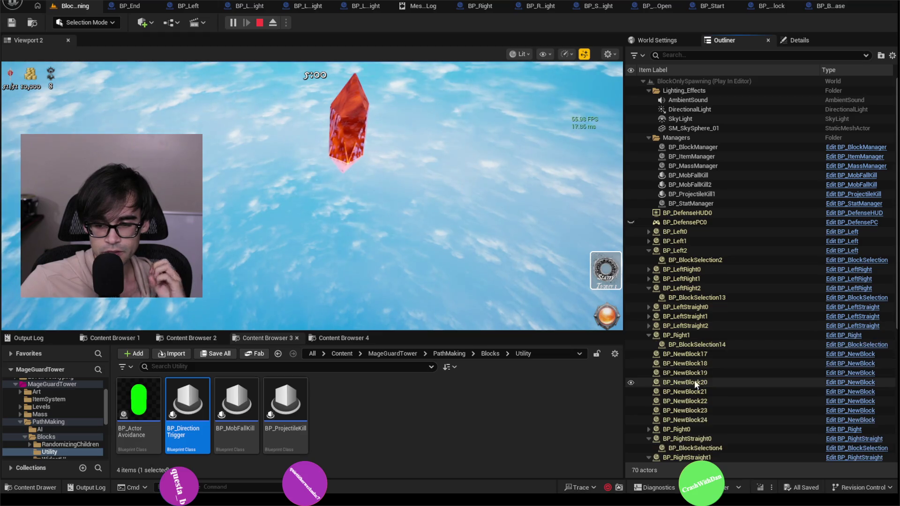
pyautogui.scroll(-3, 707, 357)
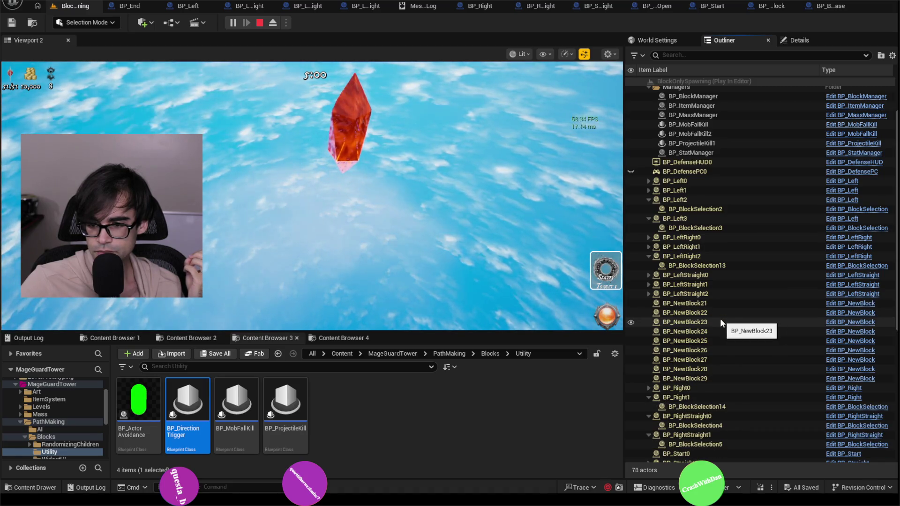
pyautogui.click(753, 348)
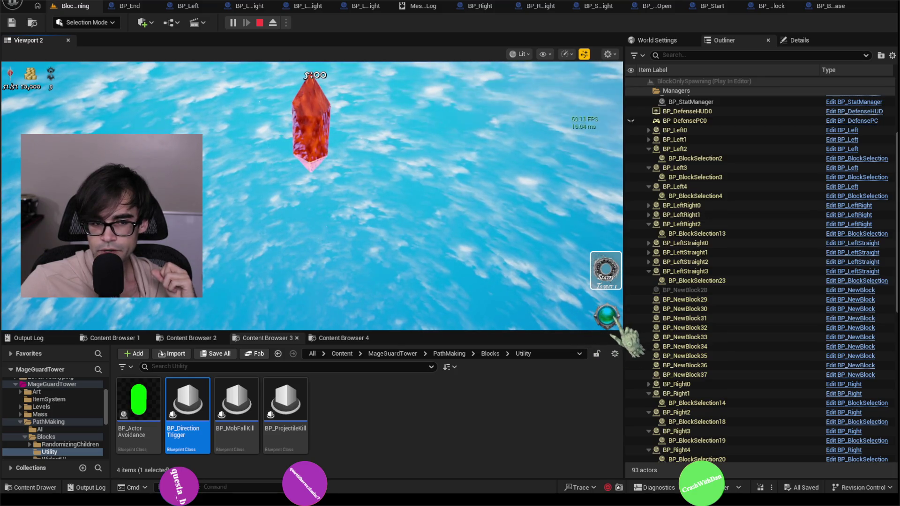
pyautogui.click(762, 320)
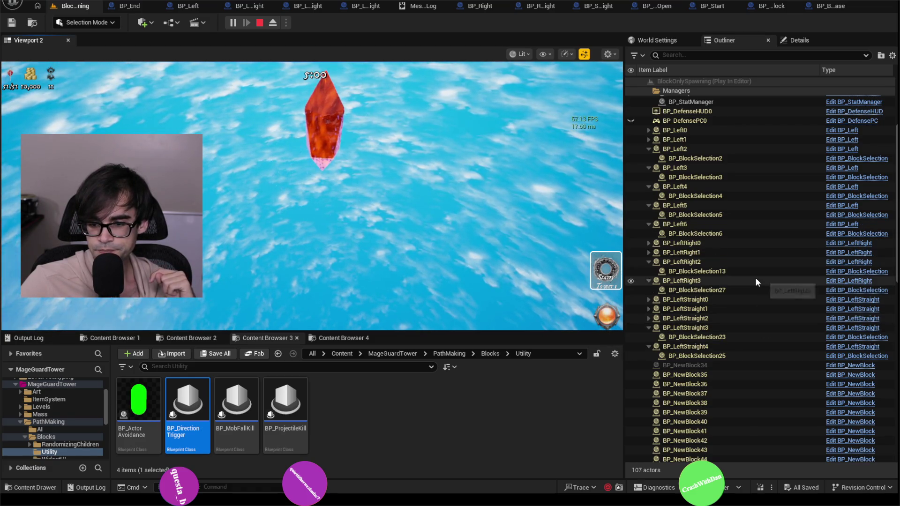
pyautogui.click(755, 281)
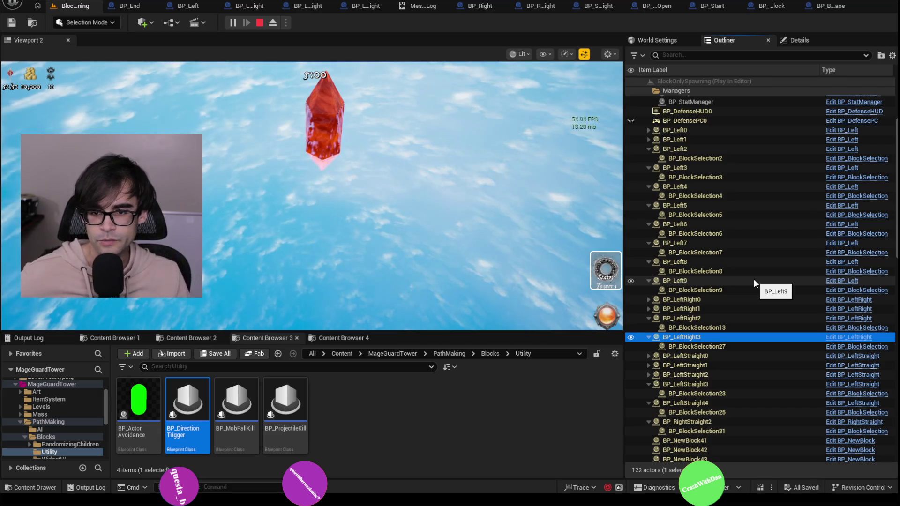
# - Scroll the Outliner, then click into the PIE viewport so the game recaptures the mouse
pyautogui.scroll(-2, 739, 311)
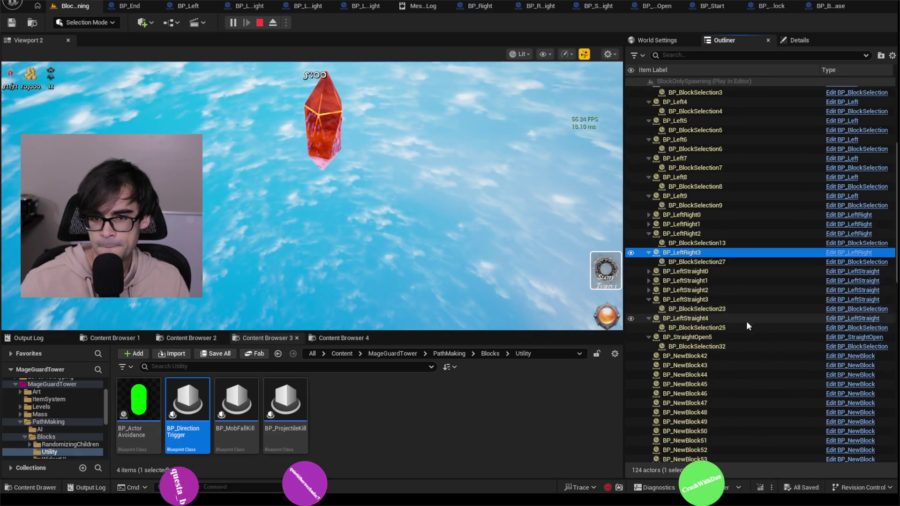
pyautogui.click(469, 216)
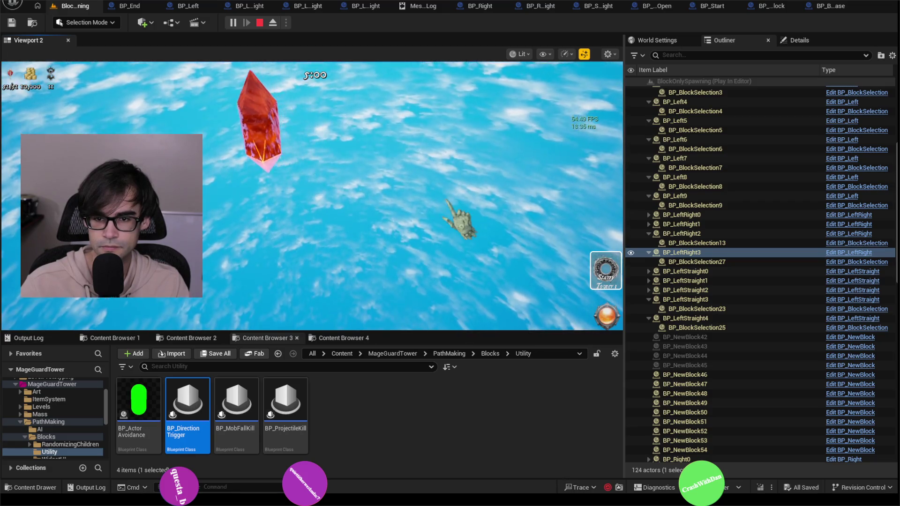
pyautogui.click(583, 133)
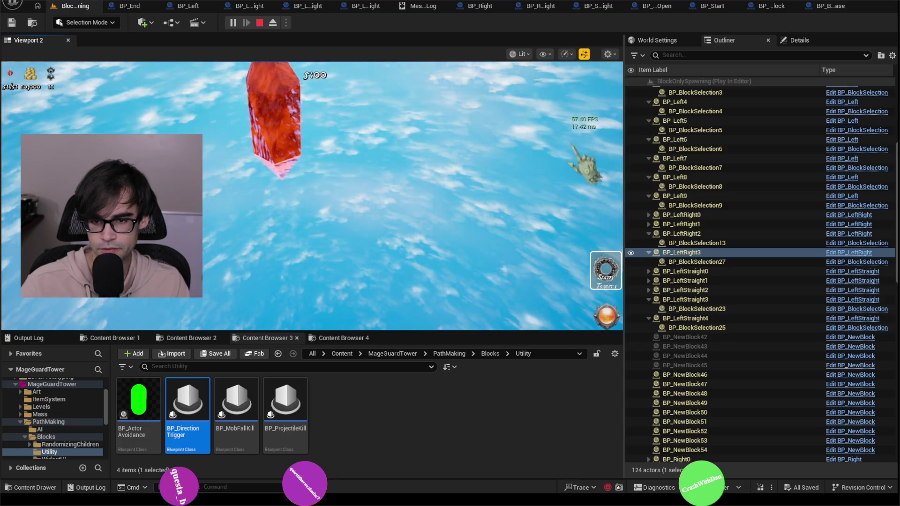
# - Stop the old trace and start a new one, opening live trace 20260312_170642 in Insights
pyautogui.click(607, 490)
pyautogui.click(516, 234)
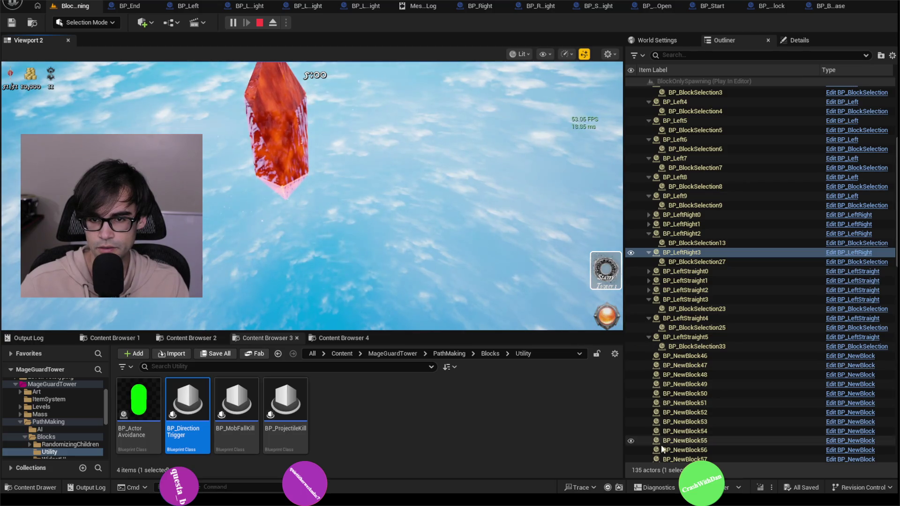
pyautogui.click(608, 487)
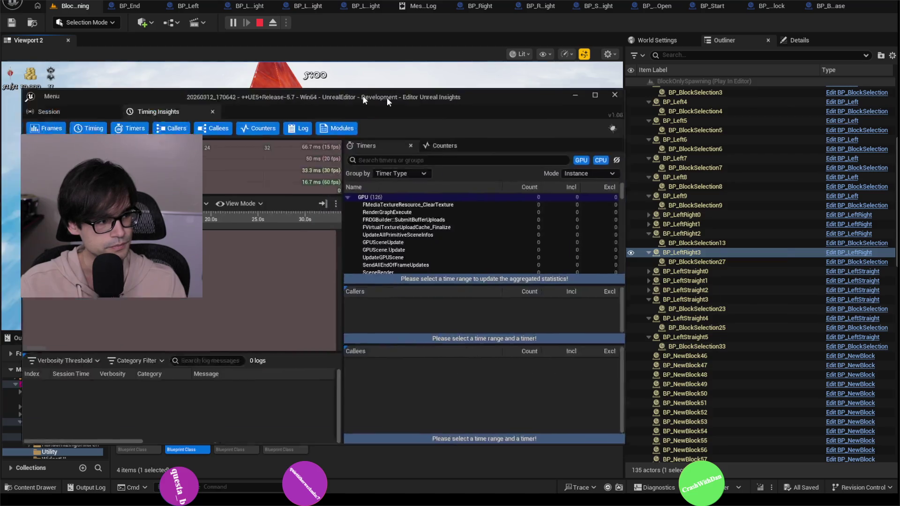
pyautogui.moveTo(364, 90); pyautogui.dragTo(527, 116)
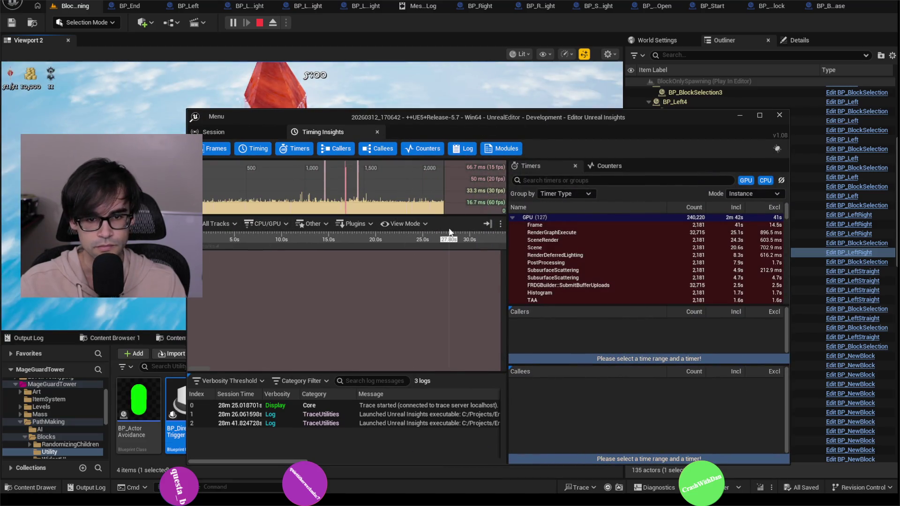
# - Jump the Timing view to frames near 28m 41s and maximize the Insights window
pyautogui.click(409, 205)
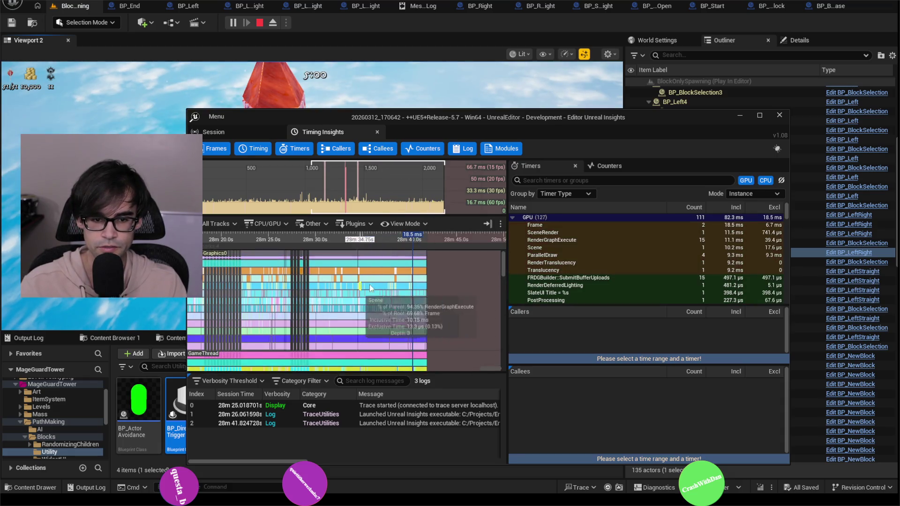
pyautogui.scroll(10, 375, 248)
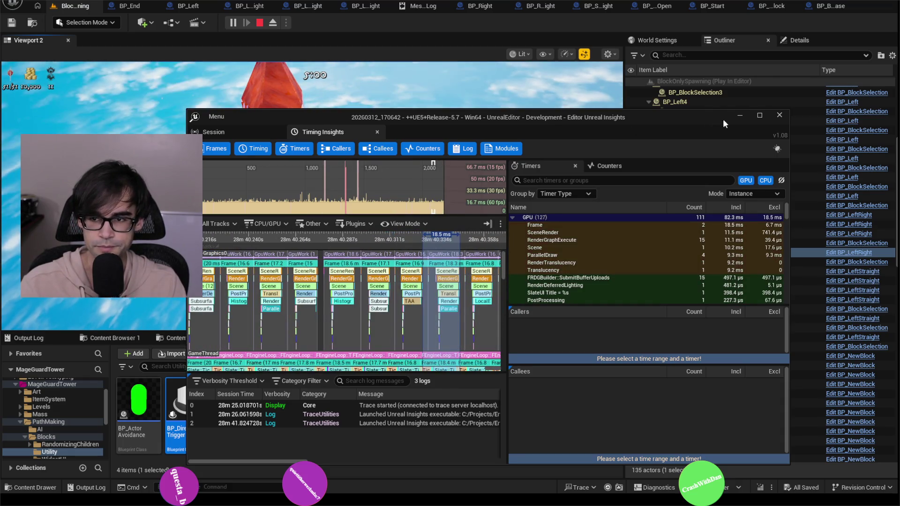
pyautogui.click(757, 115)
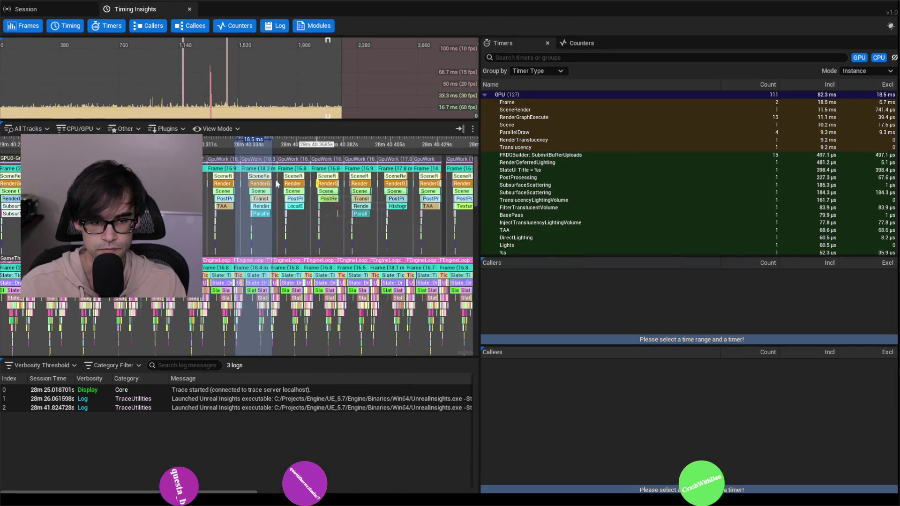
pyautogui.scroll(5, 262, 182)
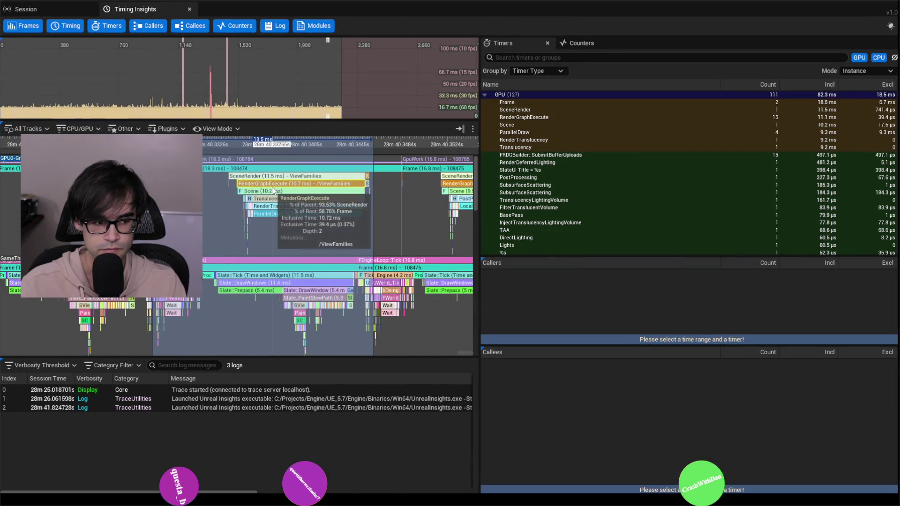
pyautogui.scroll(2, 273, 191)
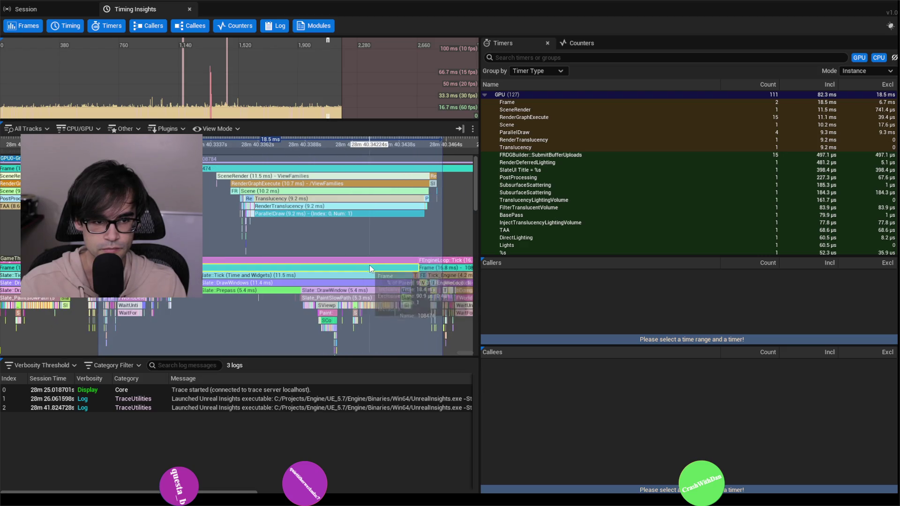
pyautogui.scroll(-2, 227, 167)
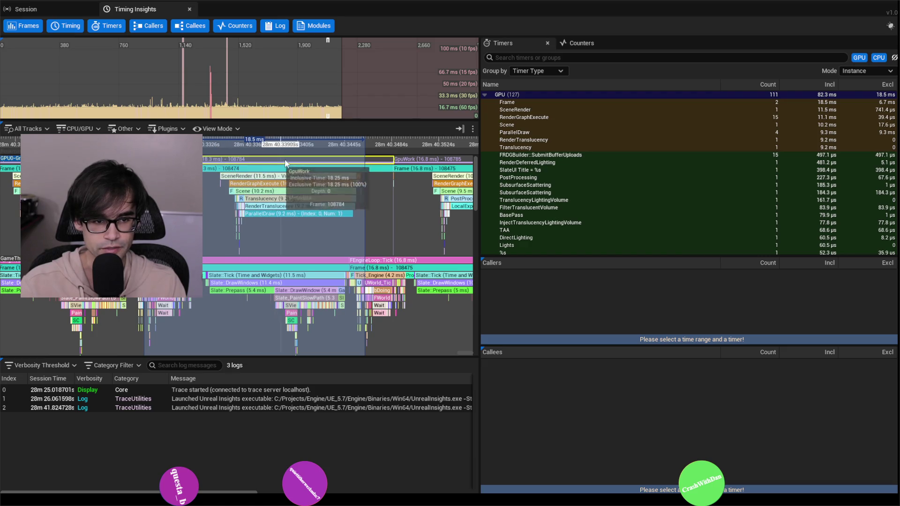
# - Mark a narrow time range on the timeline and select the FEngineLoop::Tick event
pyautogui.click(350, 141)
pyautogui.moveTo(357, 140); pyautogui.dragTo(402, 140)
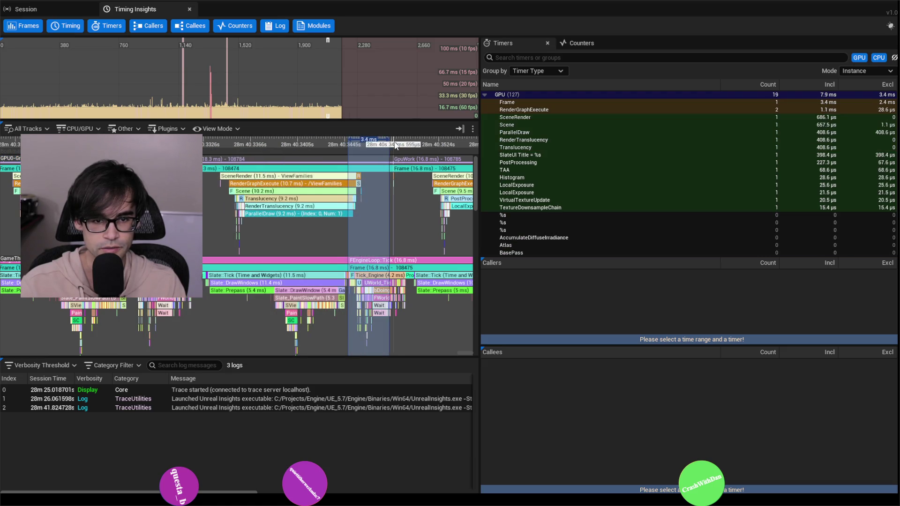
pyautogui.click(396, 144)
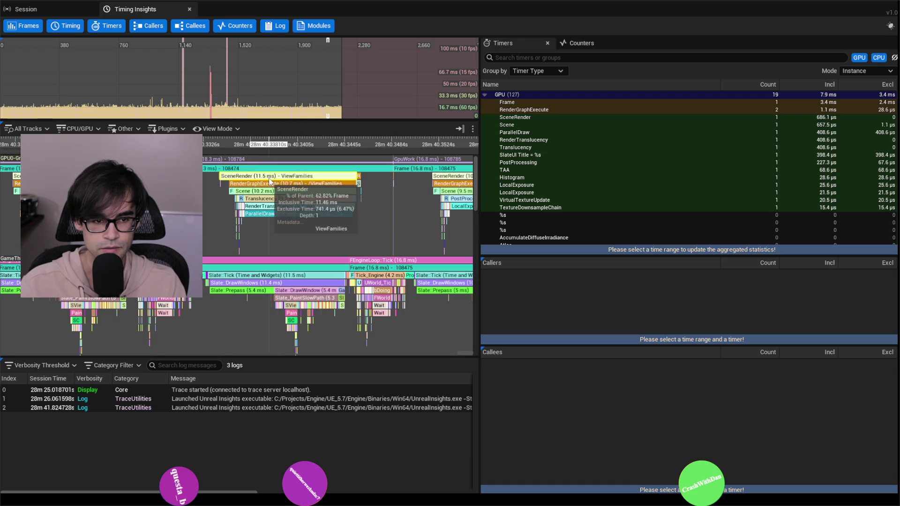
pyautogui.scroll(2, 296, 173)
pyautogui.moveTo(297, 173); pyautogui.dragTo(287, 172)
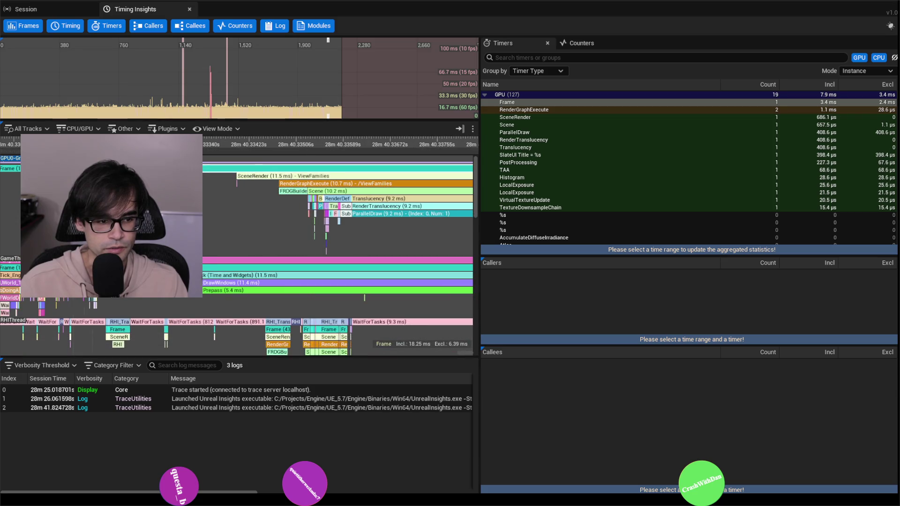
pyautogui.scroll(-2, 209, 268)
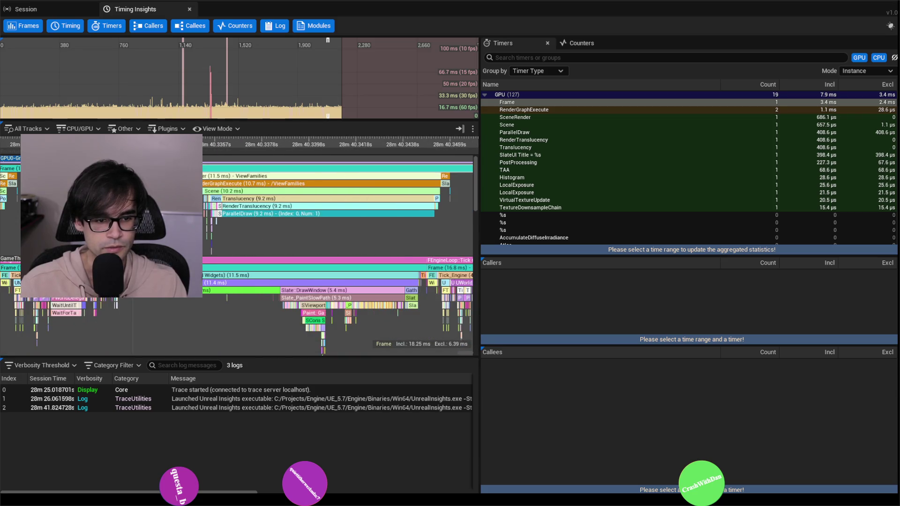
pyautogui.click(219, 261)
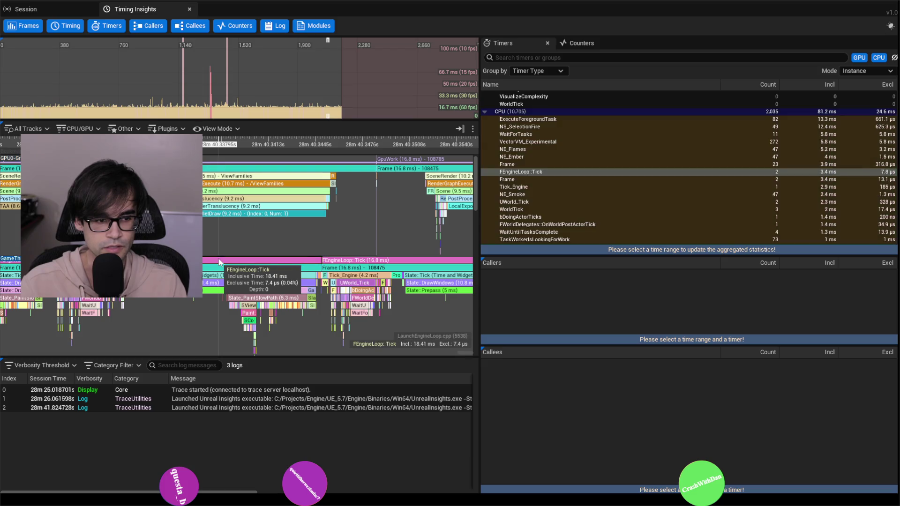
# - Select the Tick_Engine event in the timing tracks
pyautogui.scroll(-1, 245, 257)
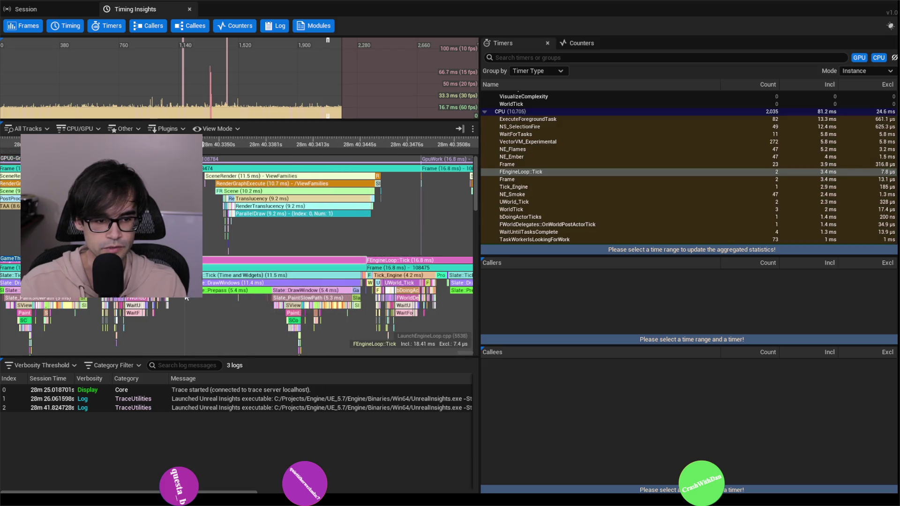
pyautogui.scroll(2, 235, 248)
pyautogui.scroll(-2, 228, 241)
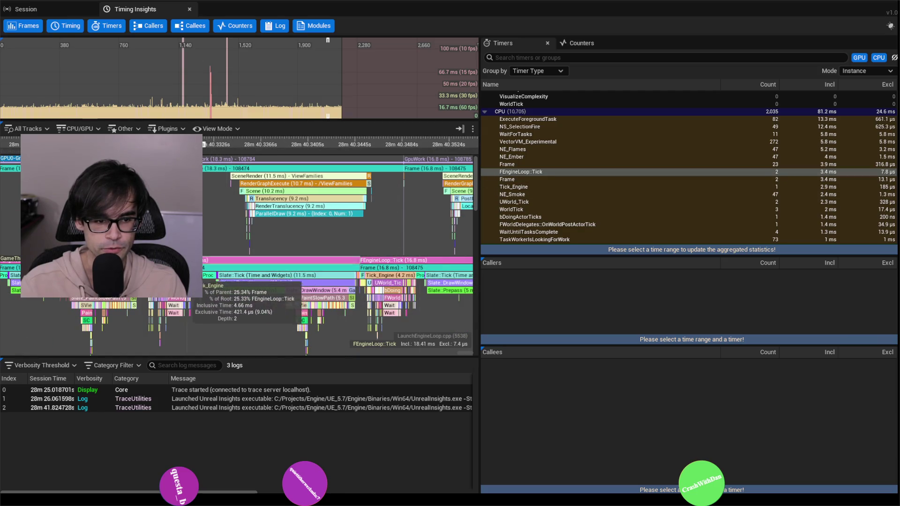
pyautogui.moveTo(174, 286)
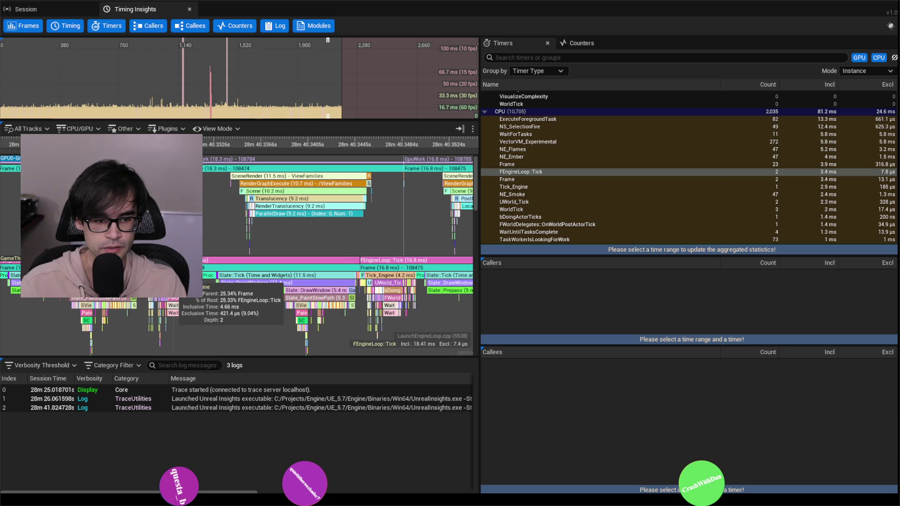
pyautogui.click(175, 277)
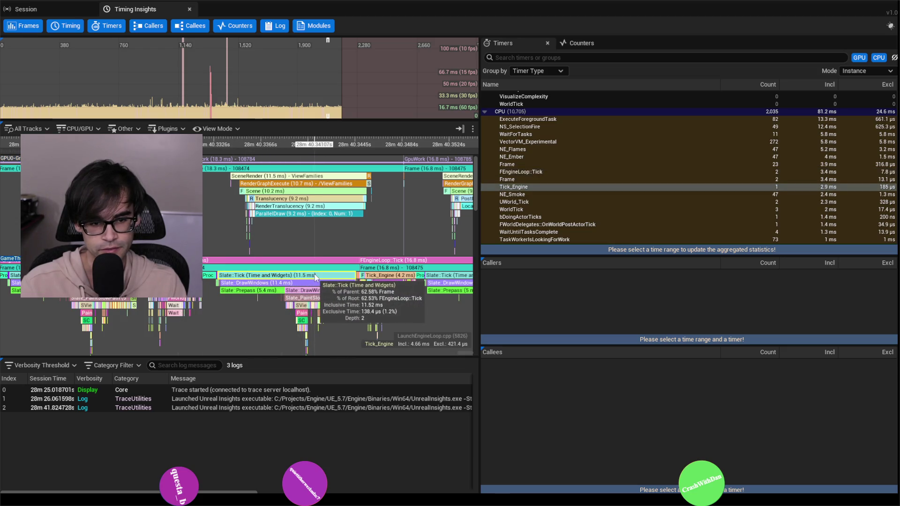
# - Select frame 114, showing Slate::Tick at 11.5 ms of a 16.8 ms frame
pyautogui.scroll(-2, 315, 276)
pyautogui.scroll(3, 332, 282)
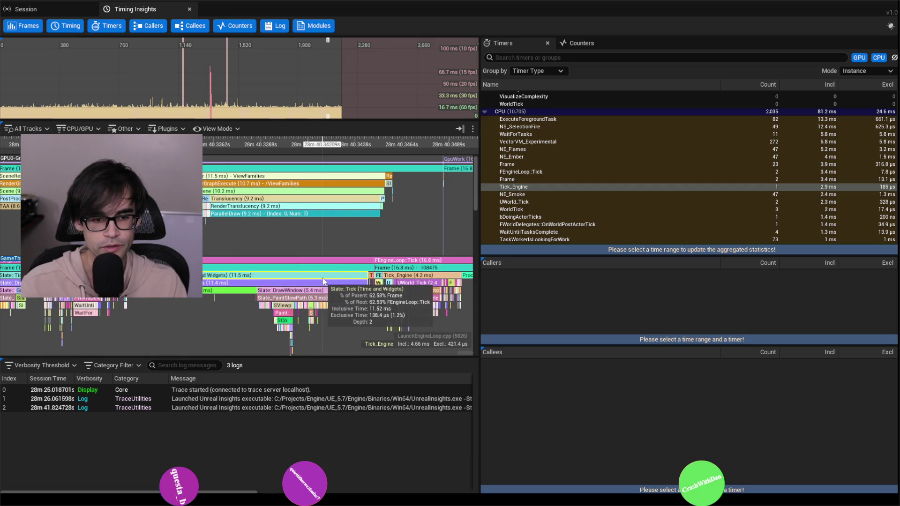
pyautogui.scroll(-3, 296, 280)
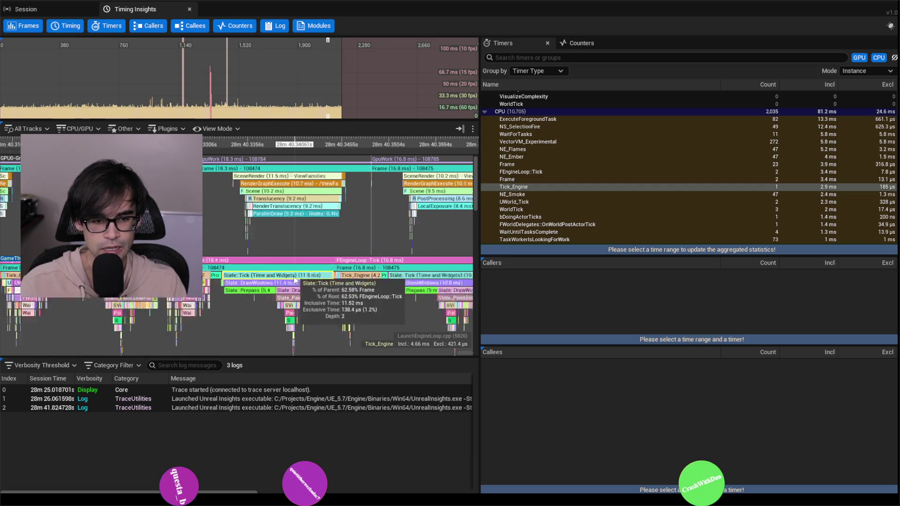
pyautogui.scroll(2, 294, 277)
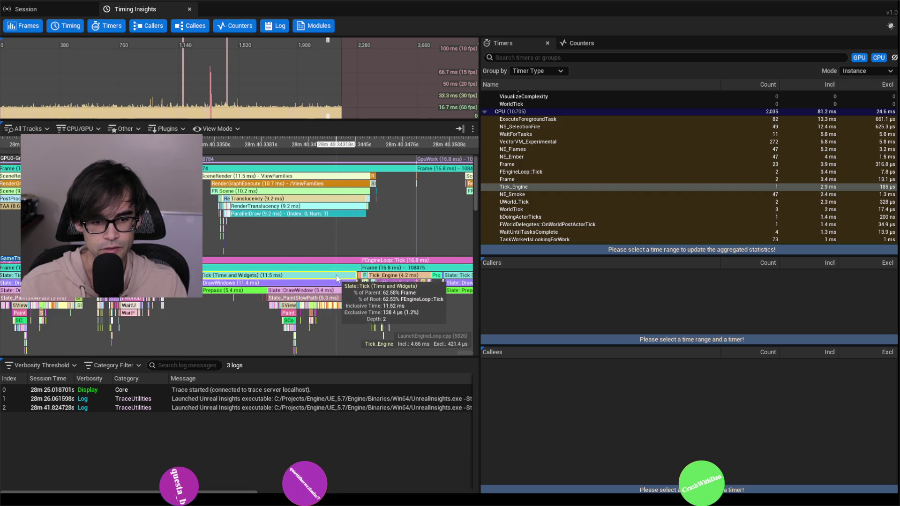
pyautogui.scroll(2, 300, 278)
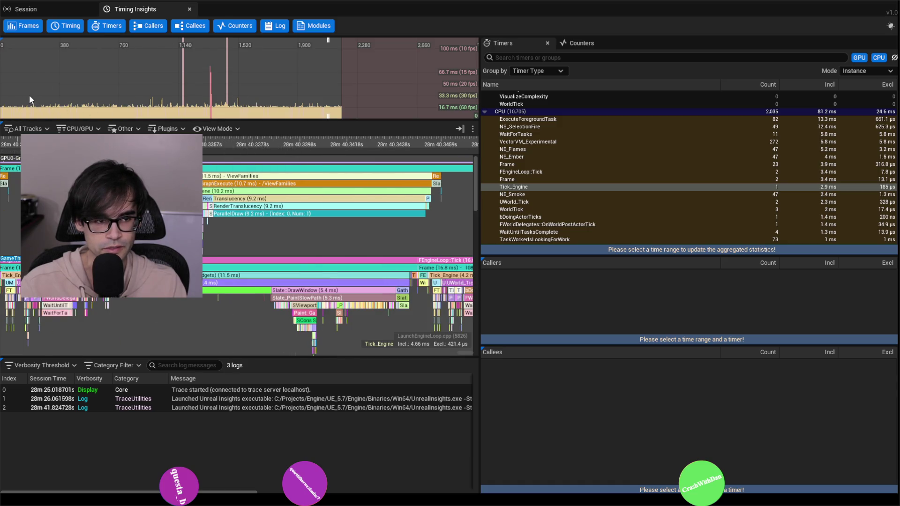
pyautogui.moveTo(103, 92); pyautogui.dragTo(145, 115)
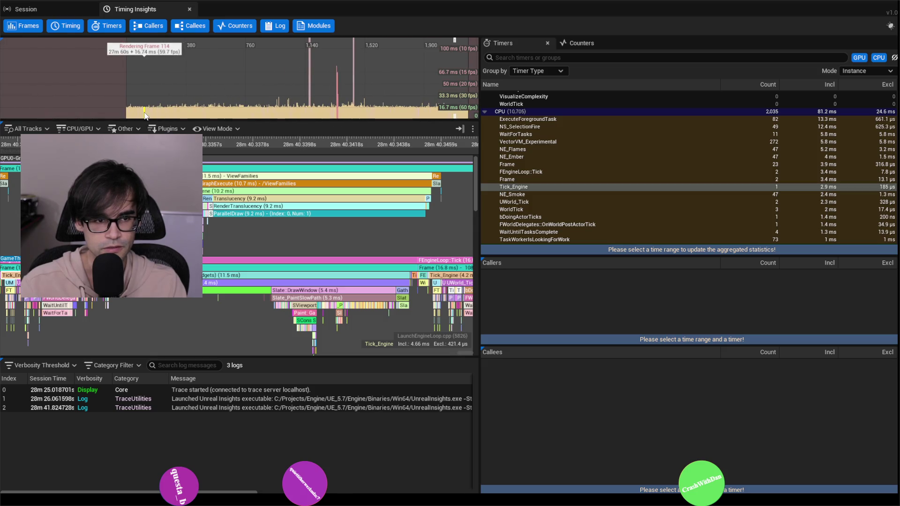
pyautogui.click(144, 115)
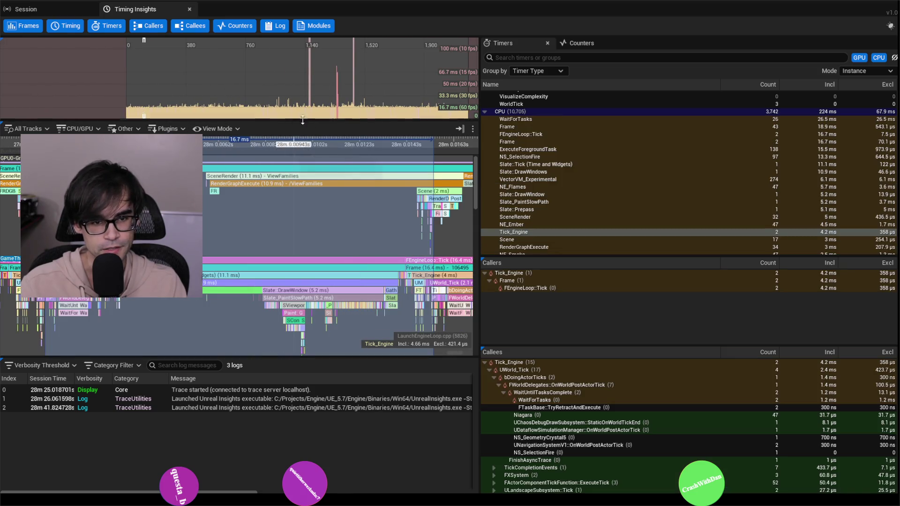
# - Browse frames in the Frames graph: 1,859, 1,827, 90, and another early frame near 27m 58.87s
pyautogui.click(417, 118)
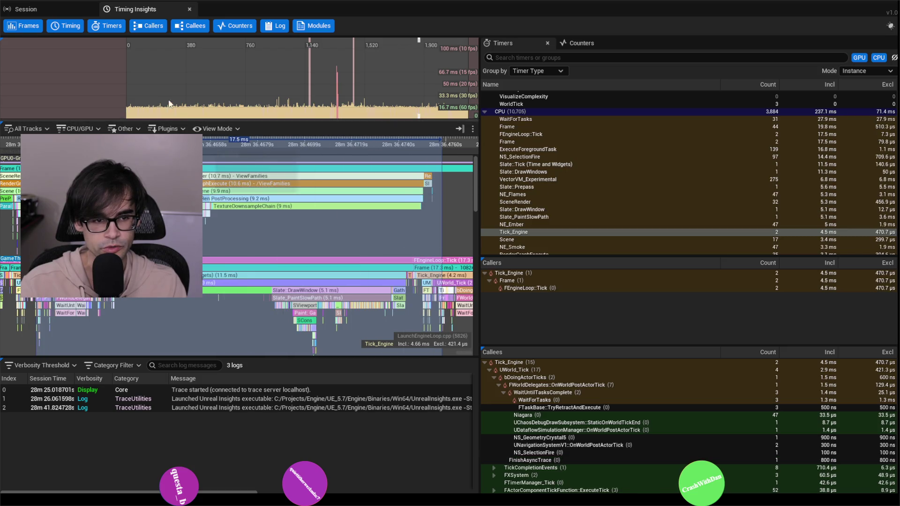
pyautogui.click(413, 113)
pyautogui.click(140, 112)
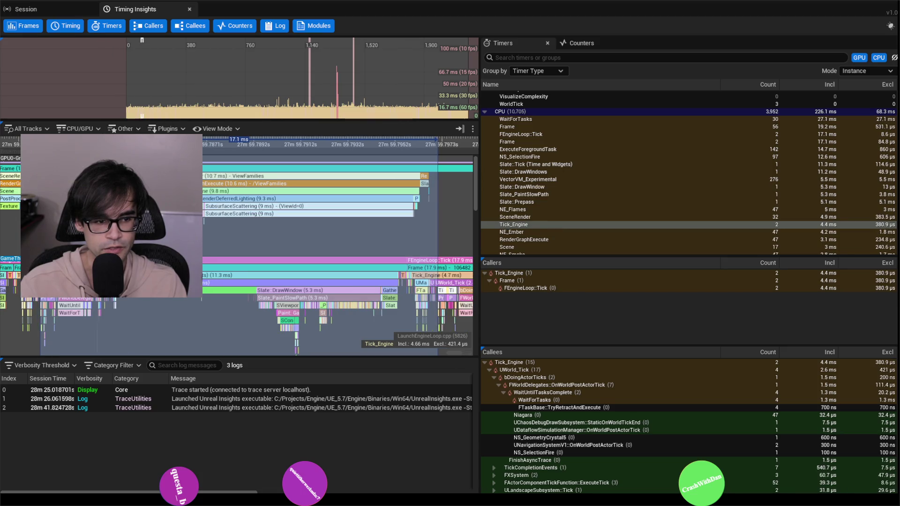
pyautogui.click(135, 113)
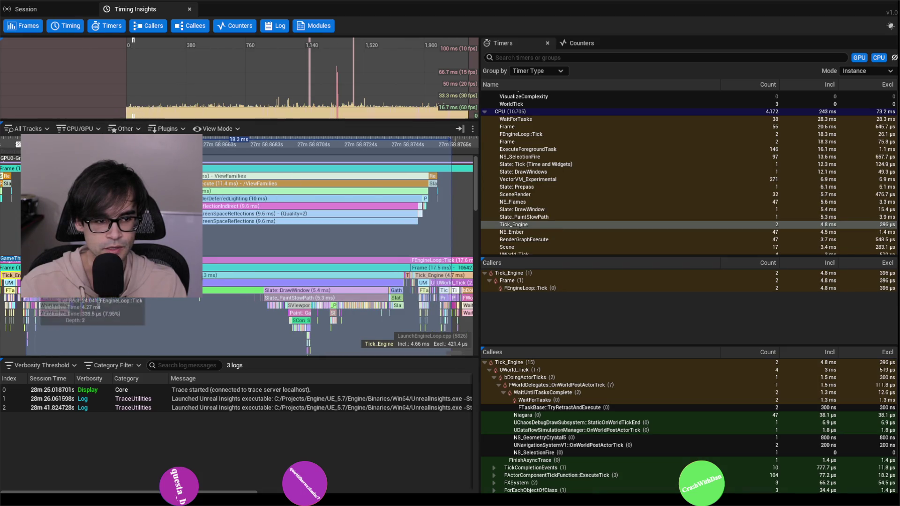
# - Select frame 1,976 and list callers and callees for Slate::Tick, then Tick_Engine
pyautogui.click(436, 113)
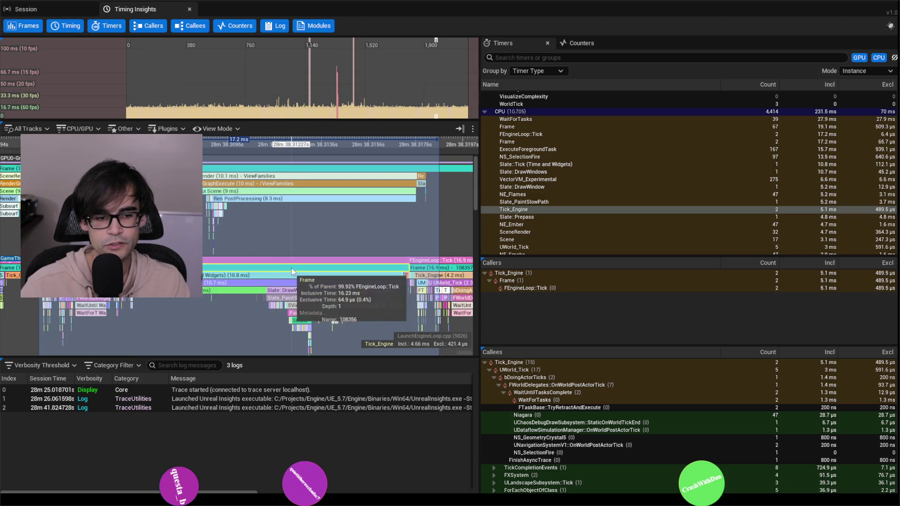
pyautogui.click(282, 279)
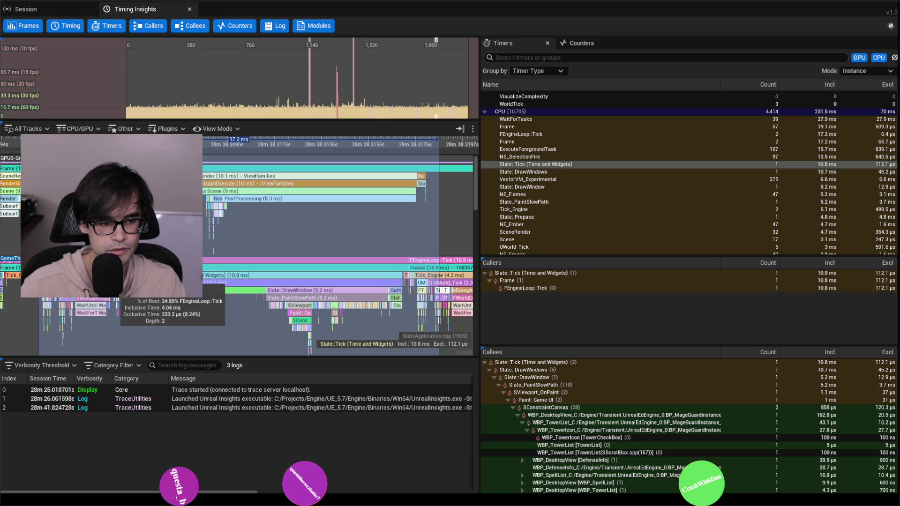
pyautogui.click(118, 276)
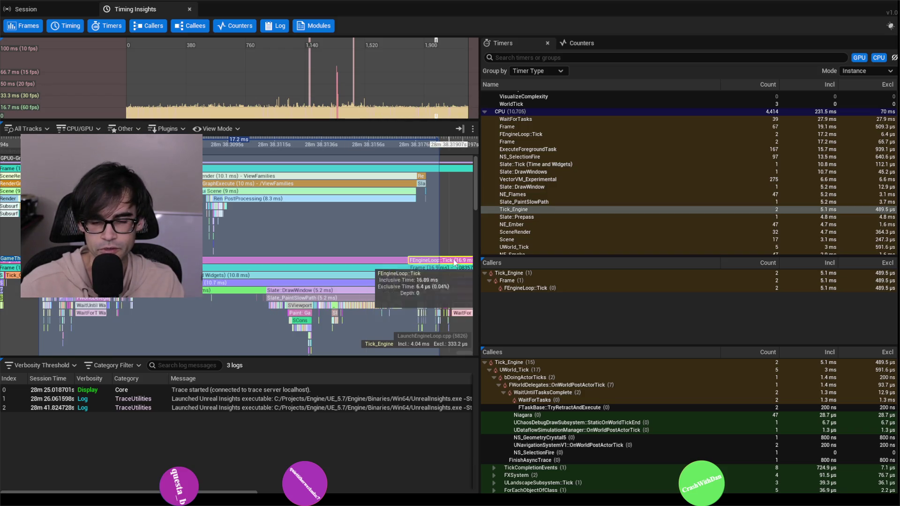
# - Show UWorld_Tick's call tree: 3 ms under Tick_Engine, with TickCompletionEvents, FXSystem and Niagara callees
pyautogui.scroll(4, 341, 238)
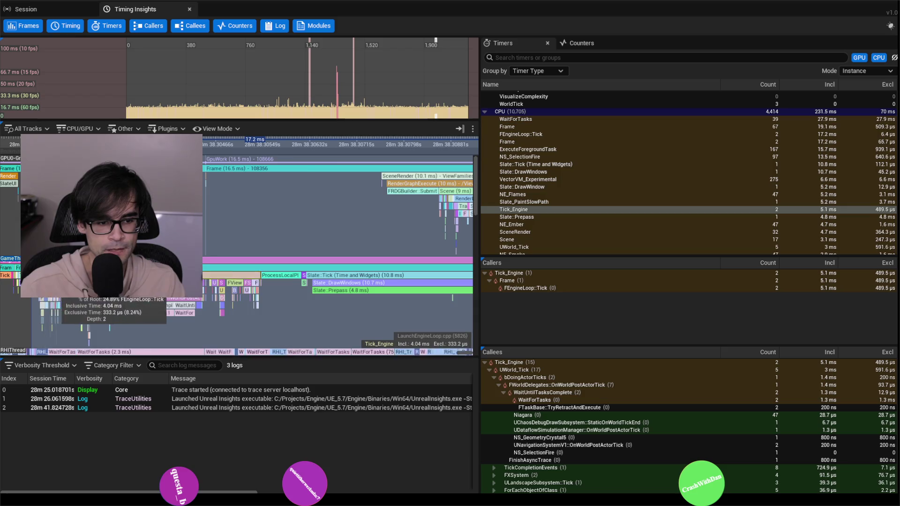
pyautogui.scroll(-1, 342, 238)
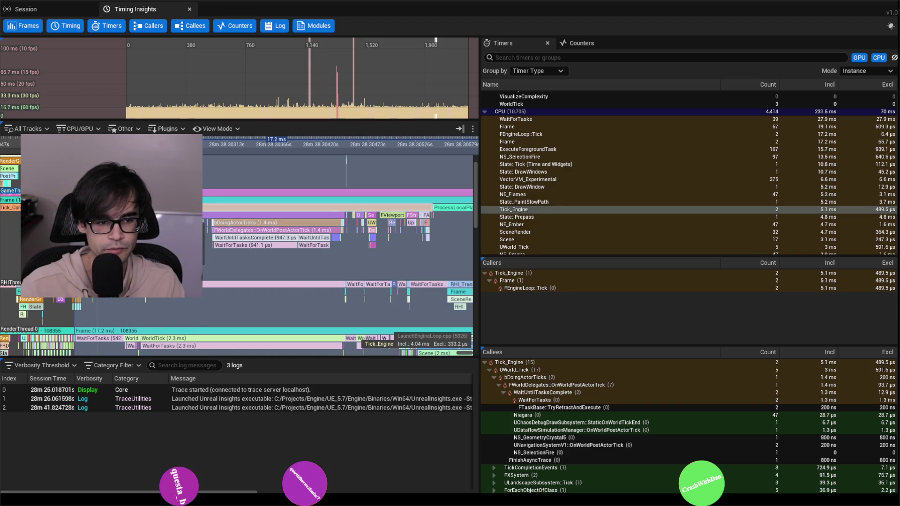
pyautogui.scroll(3, 337, 244)
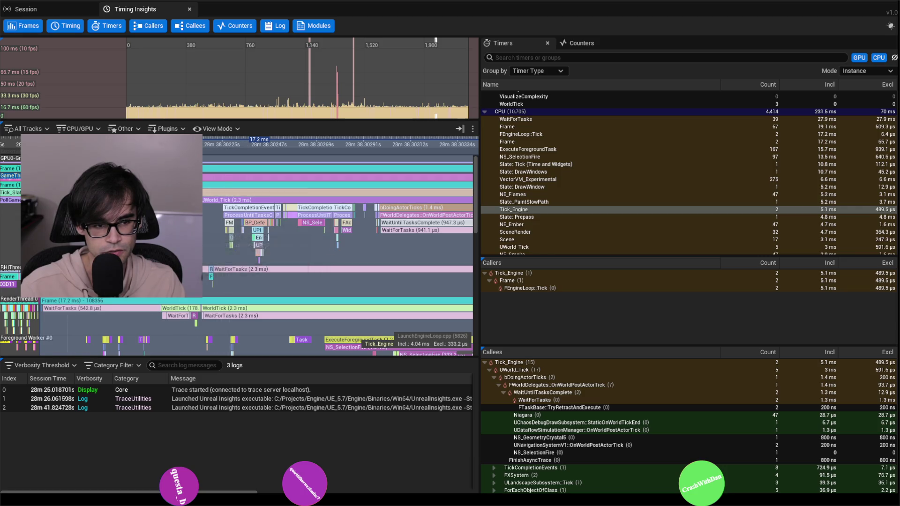
pyautogui.scroll(-2, 337, 244)
pyautogui.scroll(3, 284, 202)
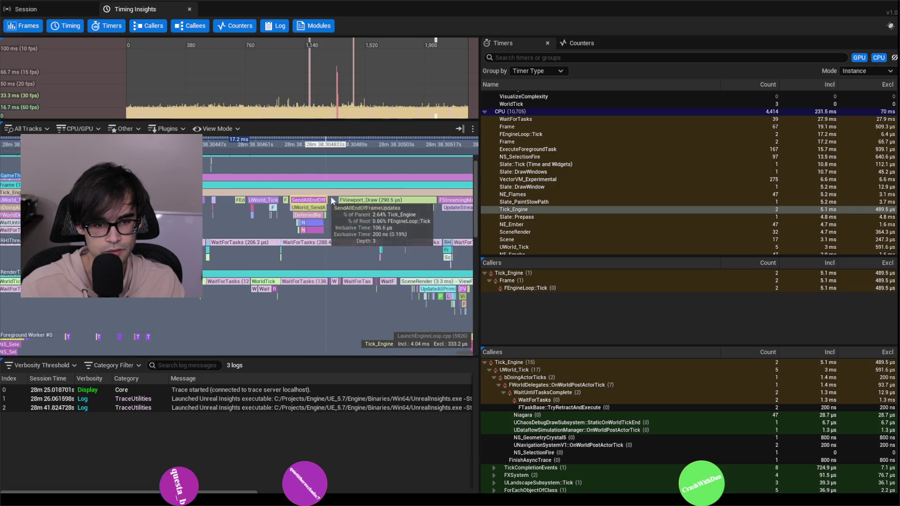
pyautogui.scroll(-5, 284, 203)
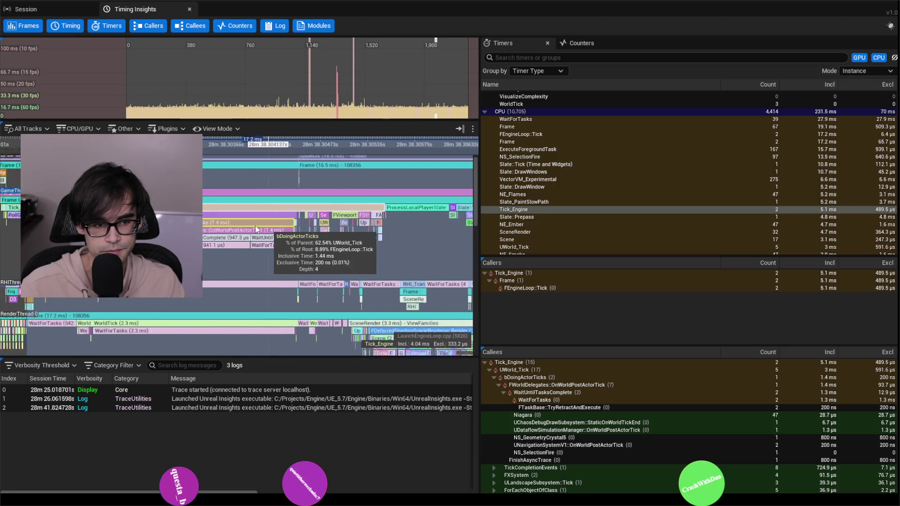
pyautogui.click(223, 214)
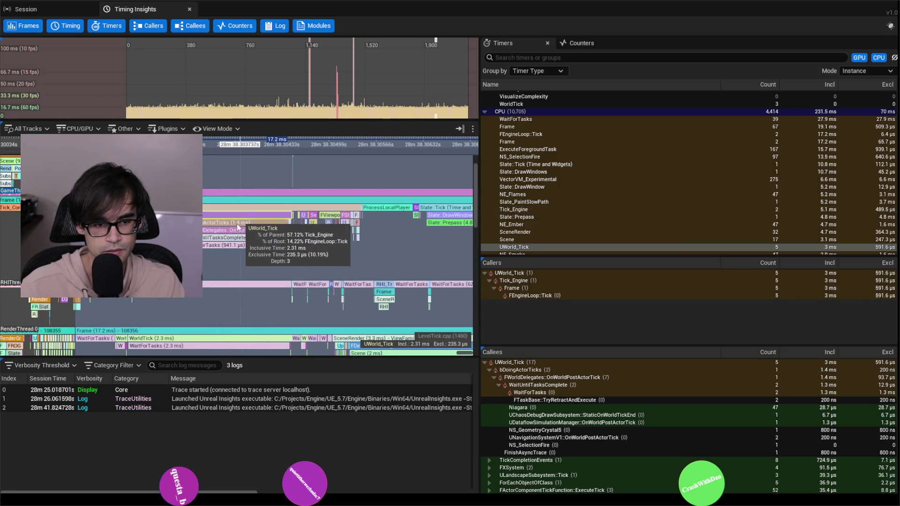
pyautogui.scroll(3, 239, 225)
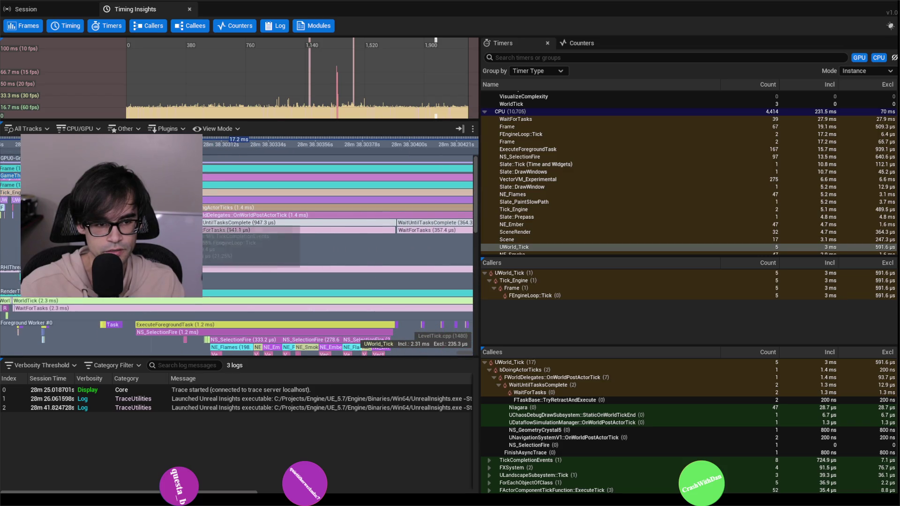
pyautogui.scroll(-1, 256, 235)
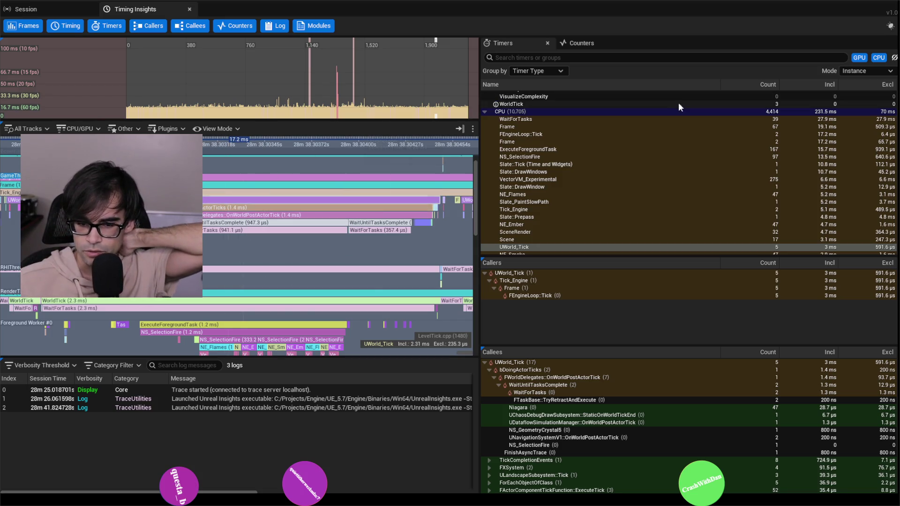
pyautogui.scroll(-2, 620, 362)
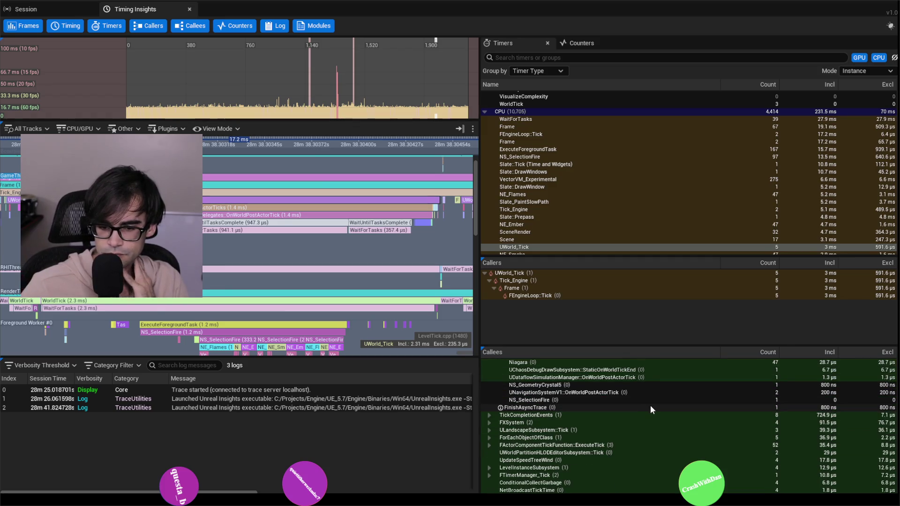
pyautogui.scroll(2, 651, 391)
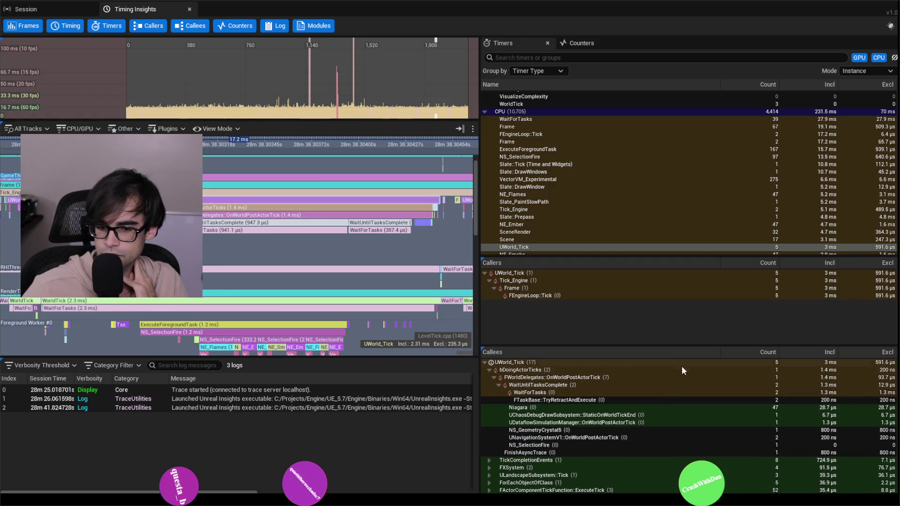
pyautogui.click(661, 371)
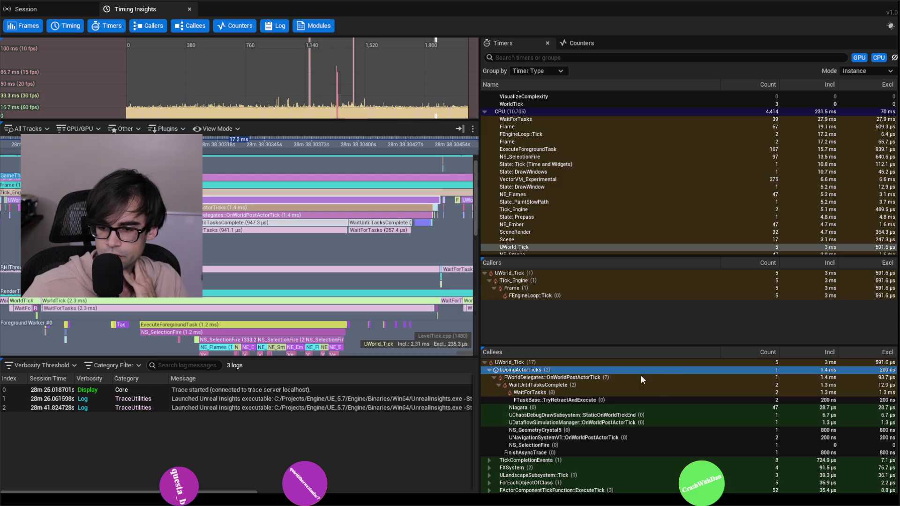
pyautogui.click(492, 377)
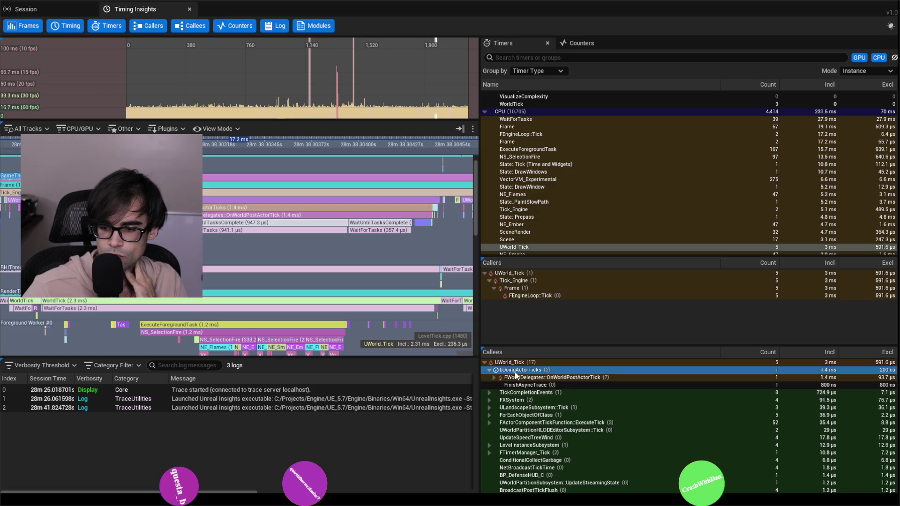
pyautogui.click(493, 378)
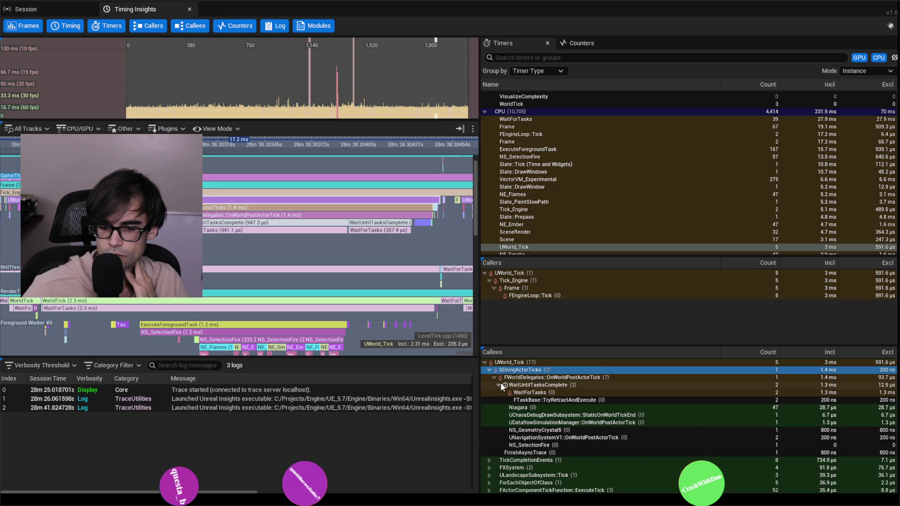
pyautogui.click(539, 393)
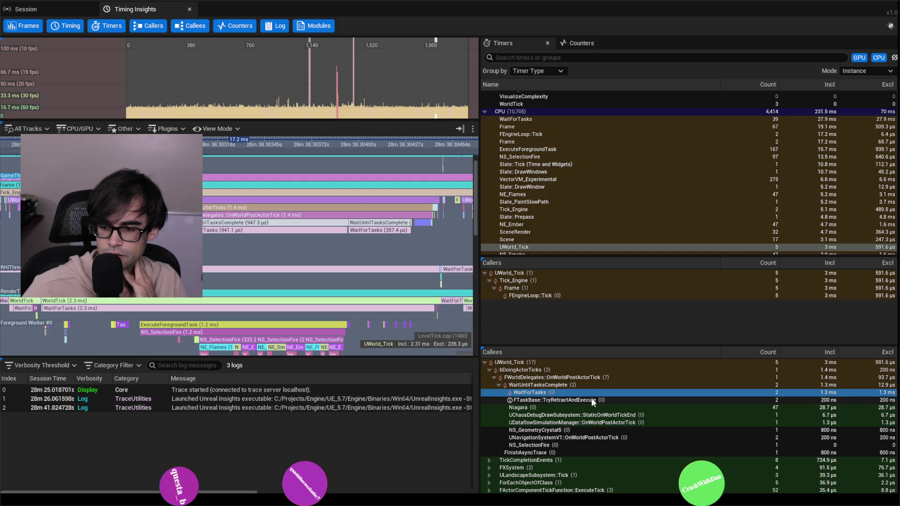
pyautogui.moveTo(511, 396)
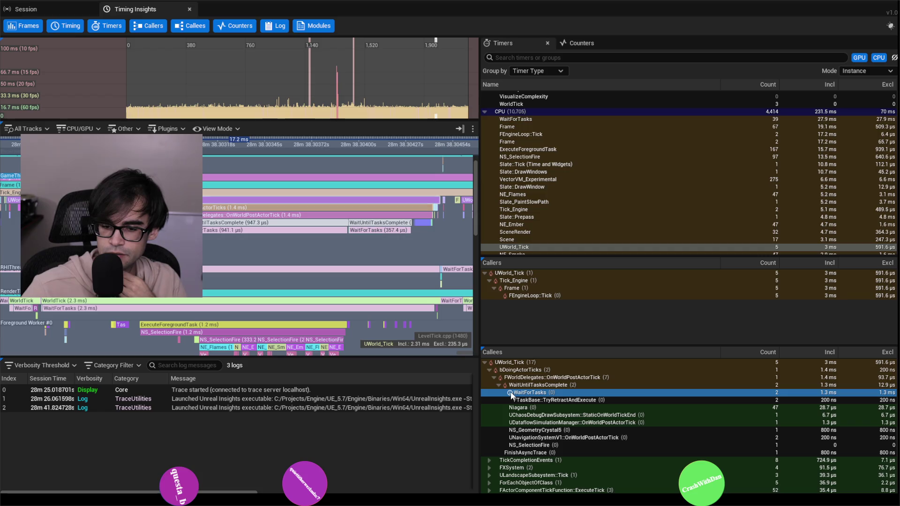
pyautogui.click(530, 407)
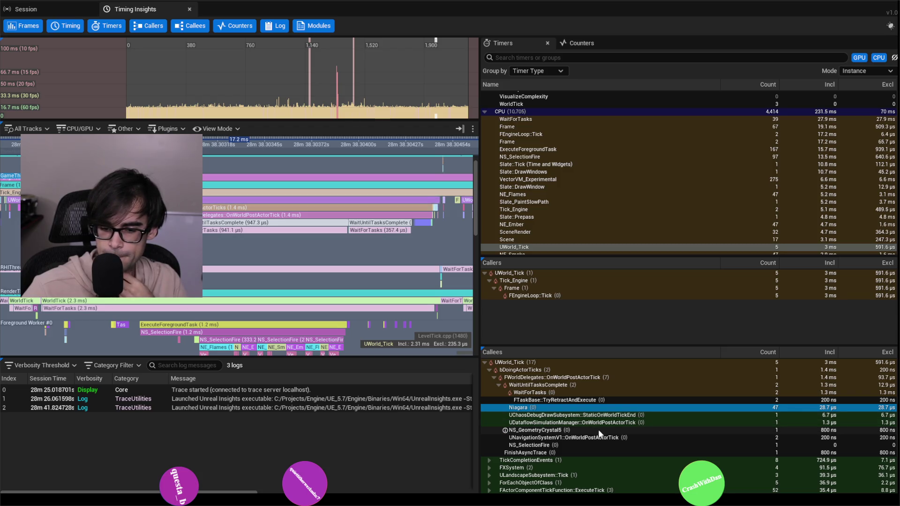
pyautogui.click(534, 394)
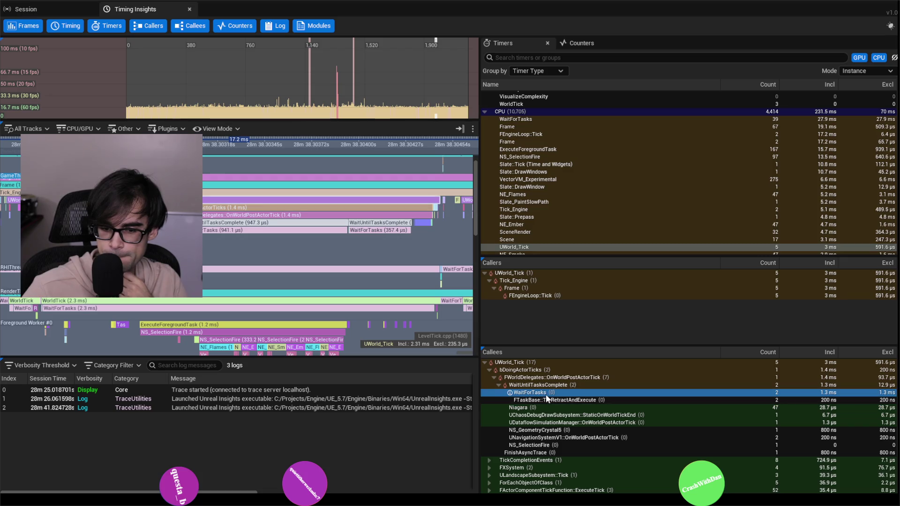
pyautogui.scroll(-5, 549, 396)
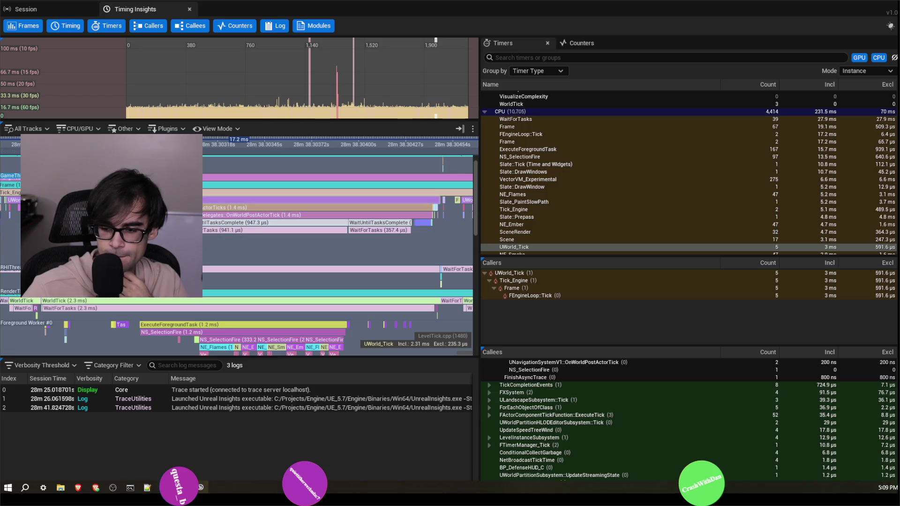
pyautogui.scroll(-1, 542, 388)
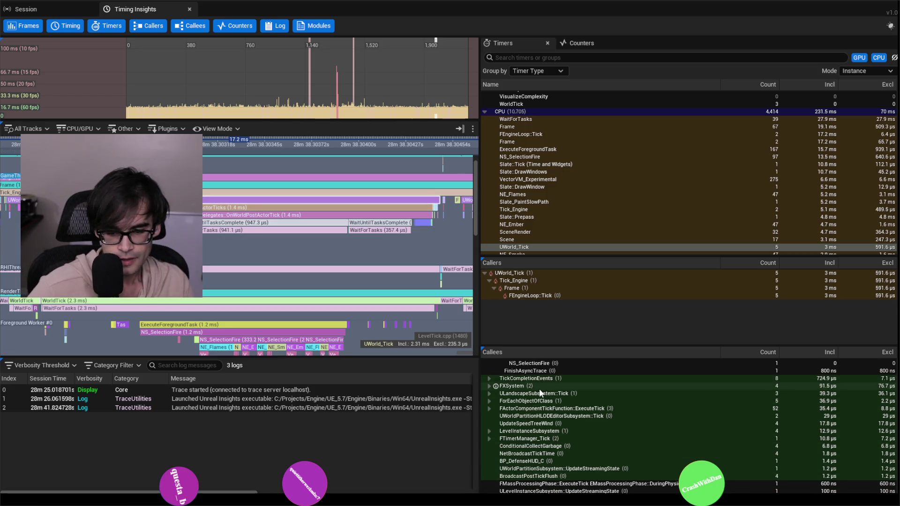